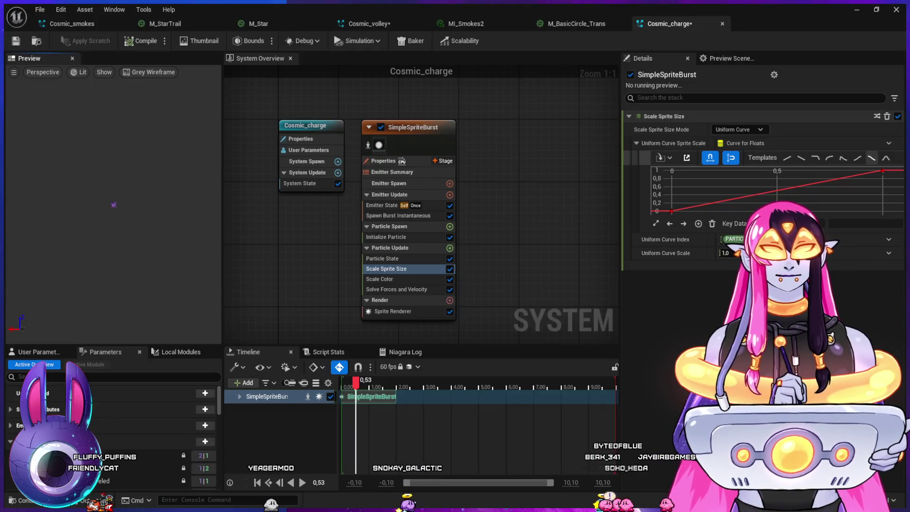
# Step: Apply the falling Scale Sprite Size curve so the burst sprites shrink over their life
pyautogui.click(871, 157)
pyautogui.moveTo(358, 389)
pyautogui.mouseDown()
pyautogui.moveTo(350, 389)
pyautogui.moveTo(397, 390)
pyautogui.mouseUp()
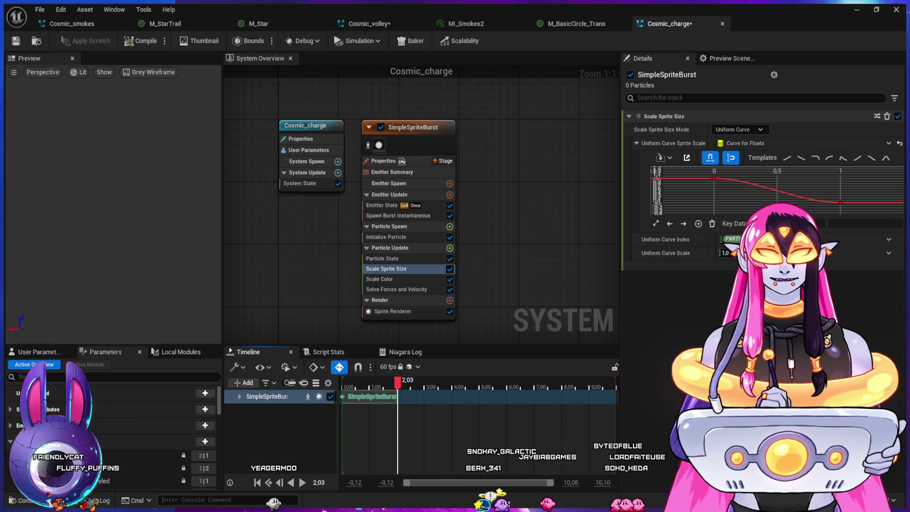
pyautogui.click(398, 215)
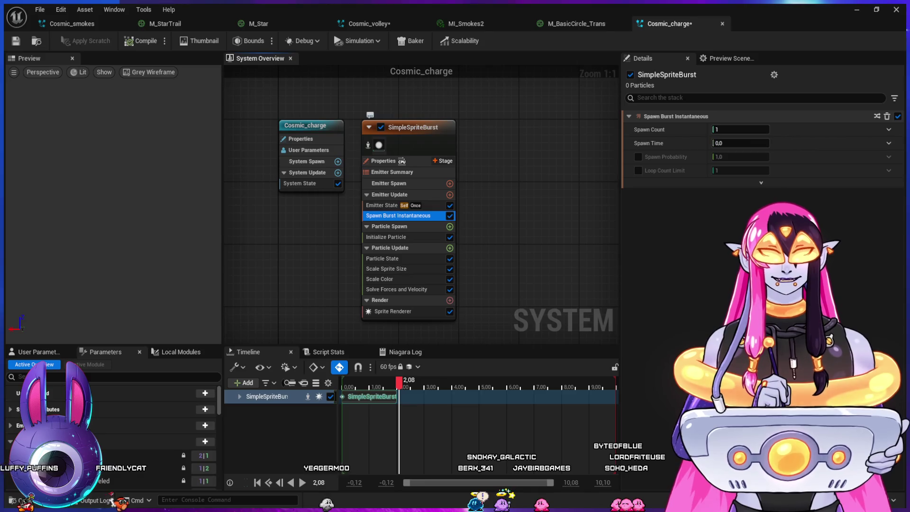
# Step: Set Emitter State Loop Behavior to Multiple, Loop Duration 0.2 and Loop Count 5
pyautogui.click(381, 205)
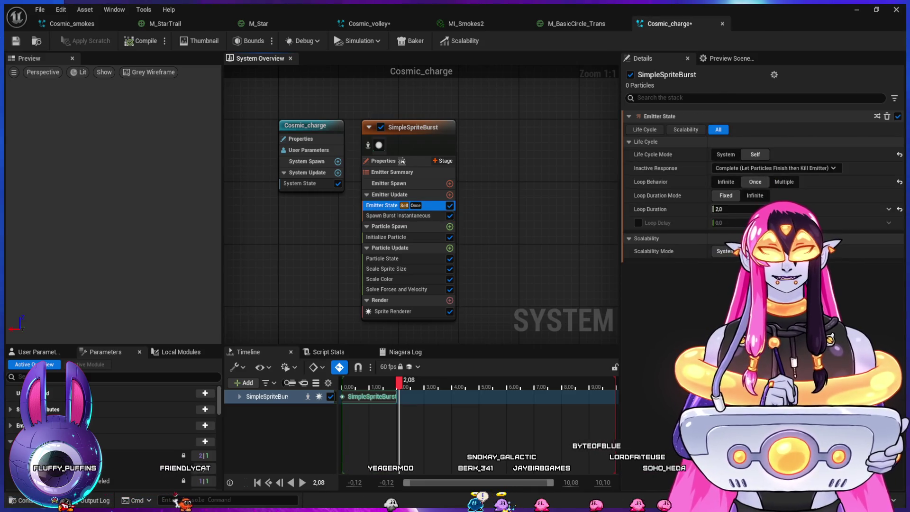
pyautogui.click(784, 181)
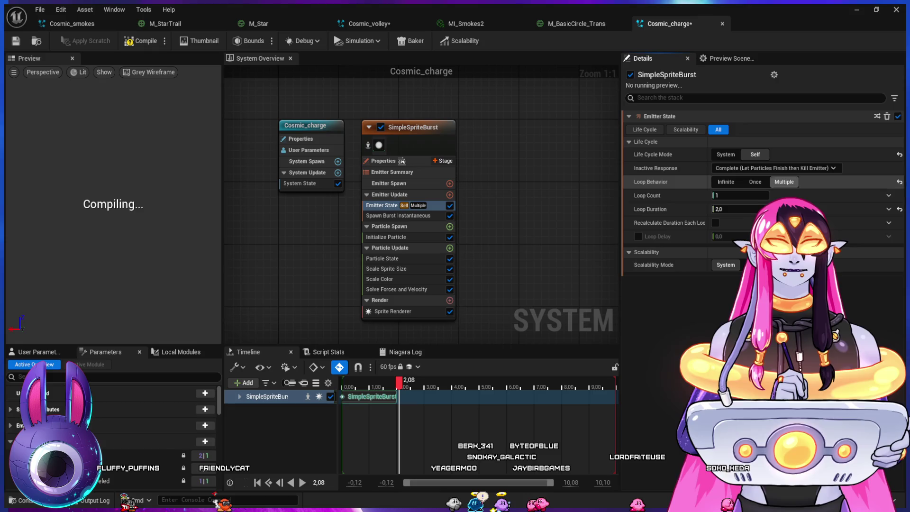
pyautogui.click(740, 209)
pyautogui.write('0')
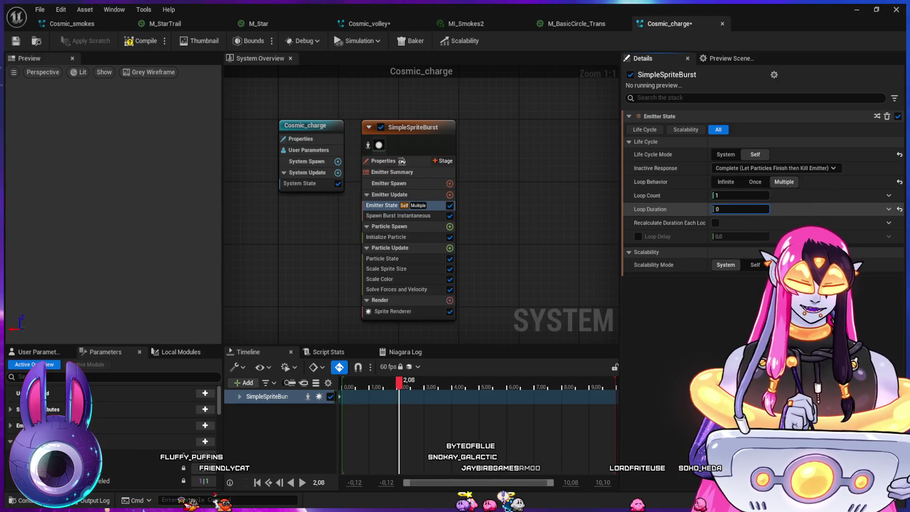
pyautogui.write('.2')
pyautogui.click(740, 196)
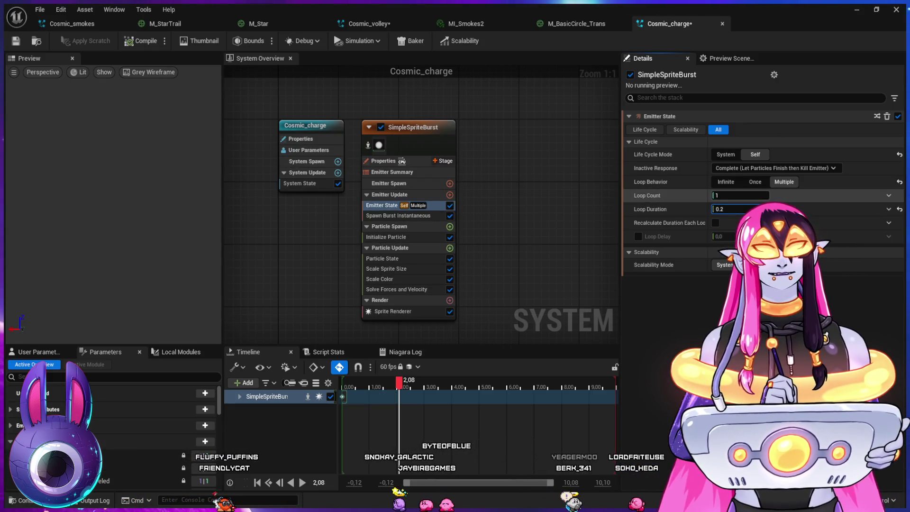
pyautogui.write('5')
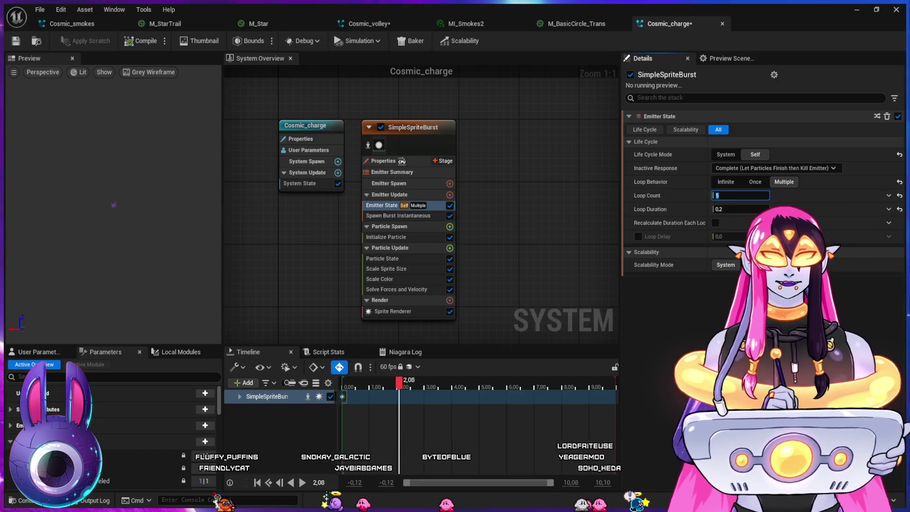
pyautogui.press('Return')
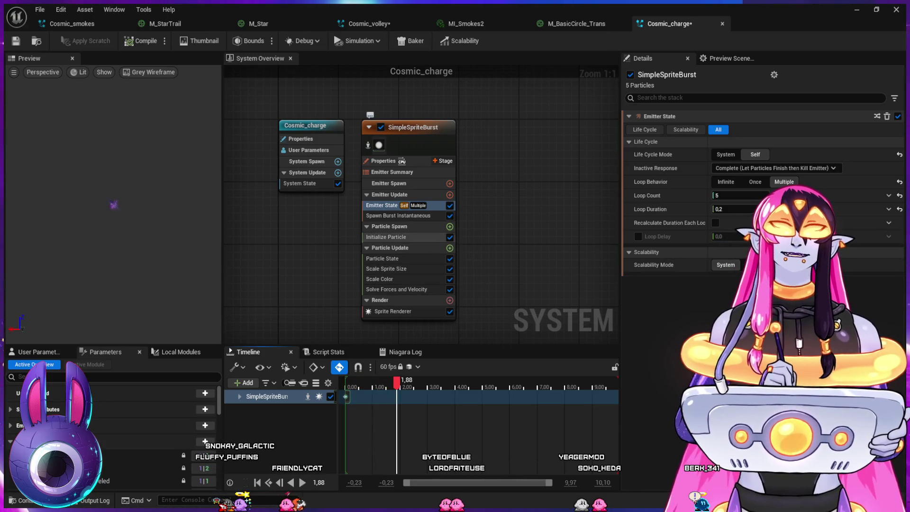
pyautogui.click(386, 237)
# Step: Set Sprite Rotation Mode to Random and pause the preview
pyautogui.click(727, 292)
pyautogui.click(730, 311)
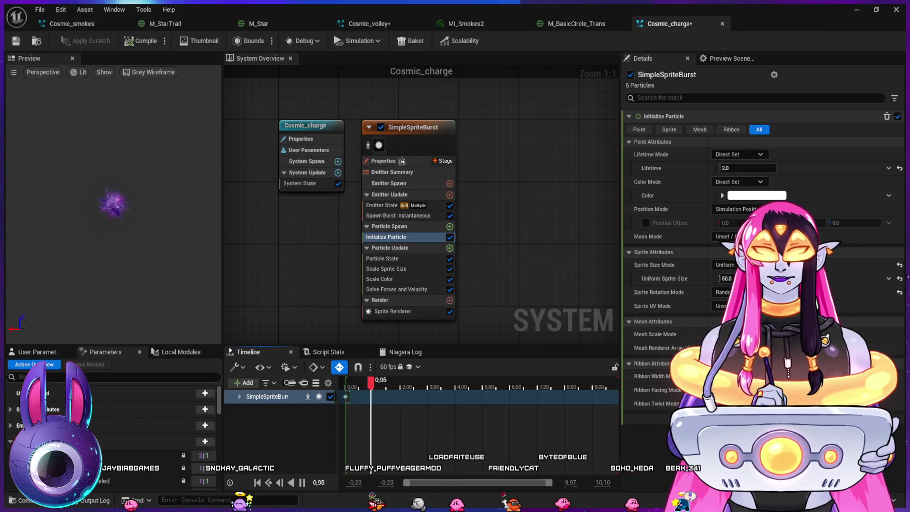
pyautogui.press('space')
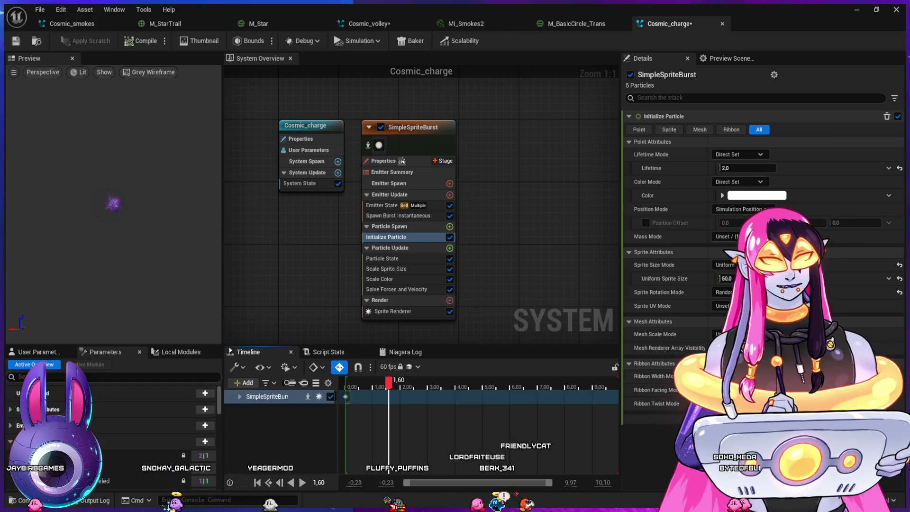
pyautogui.click(393, 311)
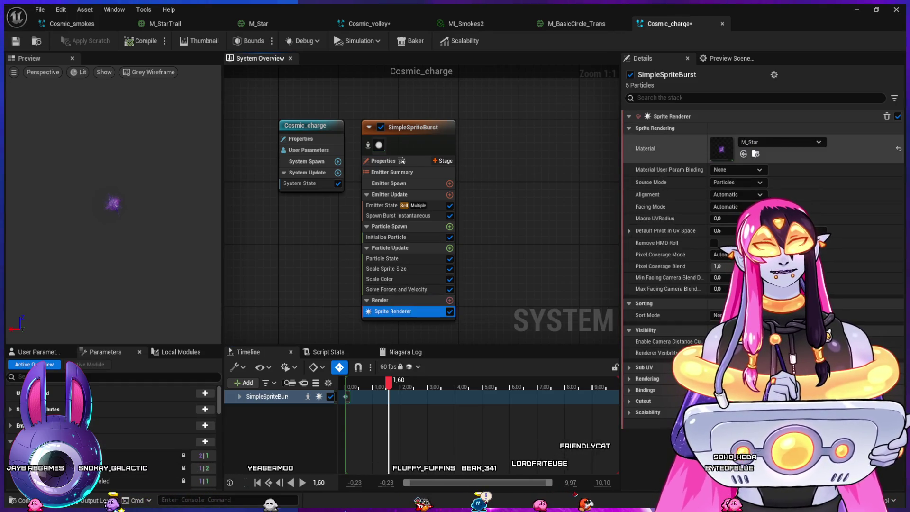
# Step: Duplicate the M_Star material and rename the copy M_Charge1
pyautogui.click(755, 154)
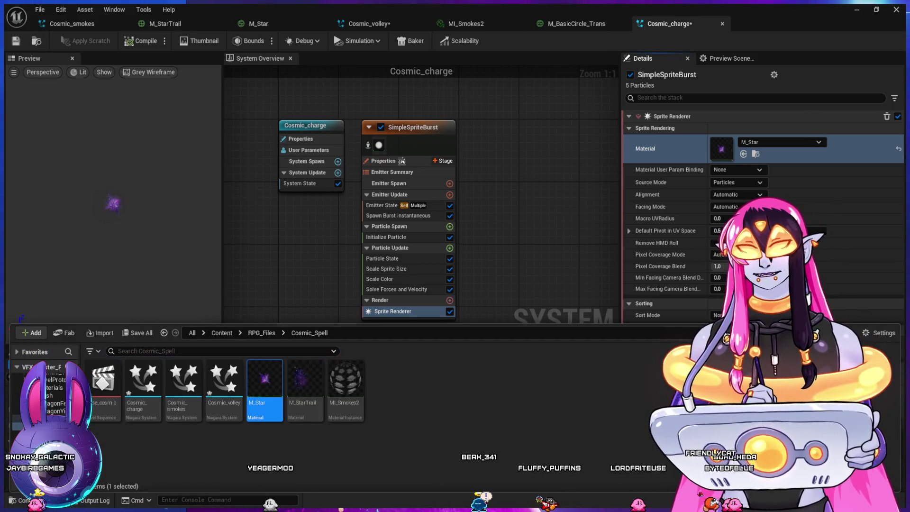
pyautogui.click(426, 403)
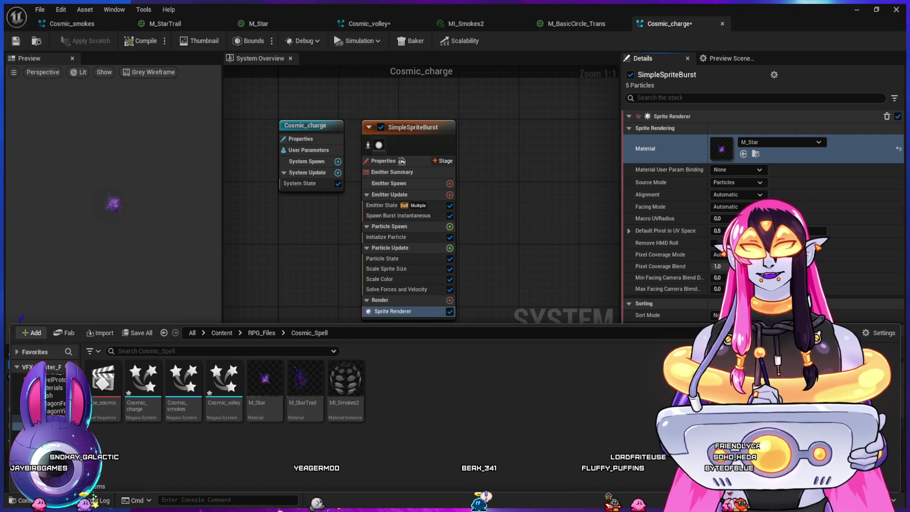
pyautogui.hotkey('ctrl', 'v')
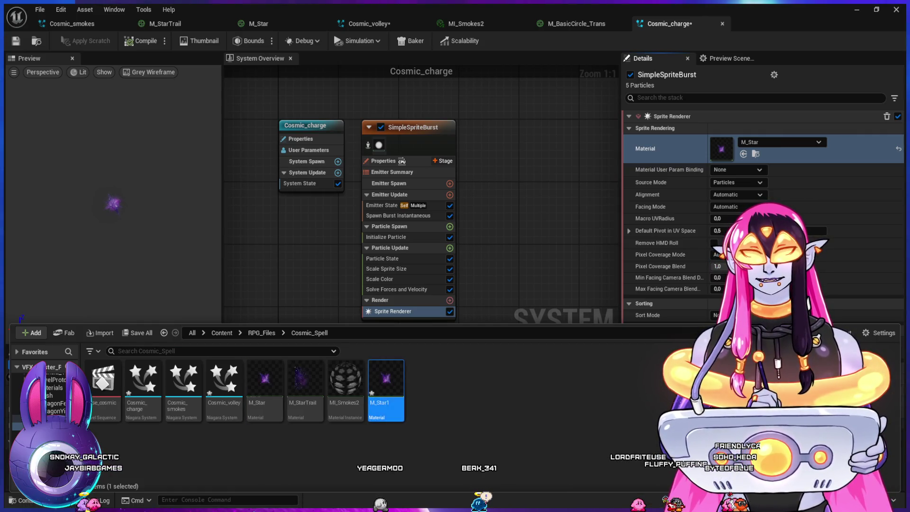
pyautogui.press('F2')
pyautogui.click(388, 404)
pyautogui.press('BackSpace')
pyautogui.press('BackSpace')
pyautogui.press('BackSpace')
pyautogui.write('Charge')
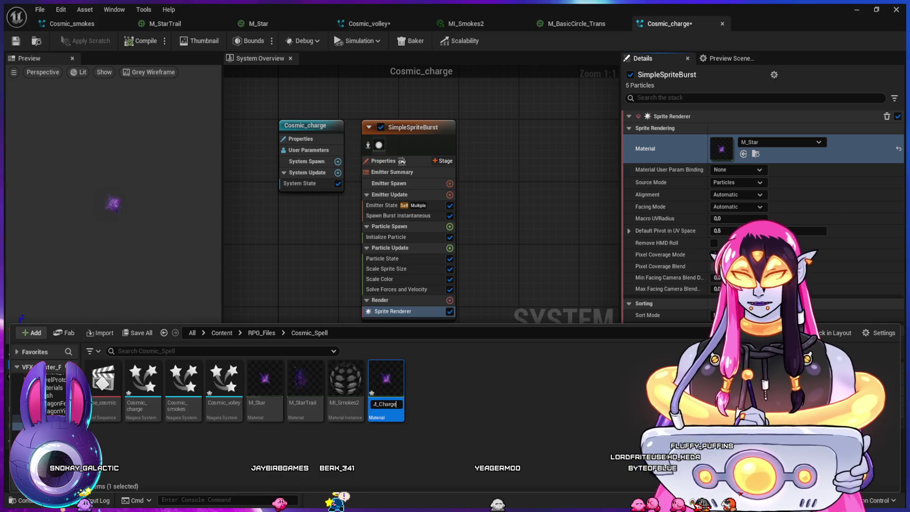
pyautogui.press('Return')
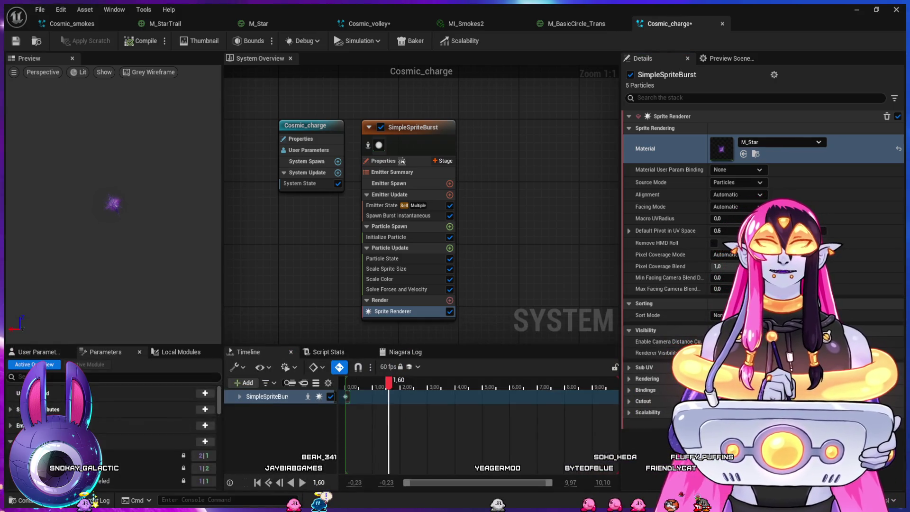
# Step: Assign M_Charge1 as the Sprite Renderer material and open it for editing
pyautogui.hotkey('ctrl', 'space')
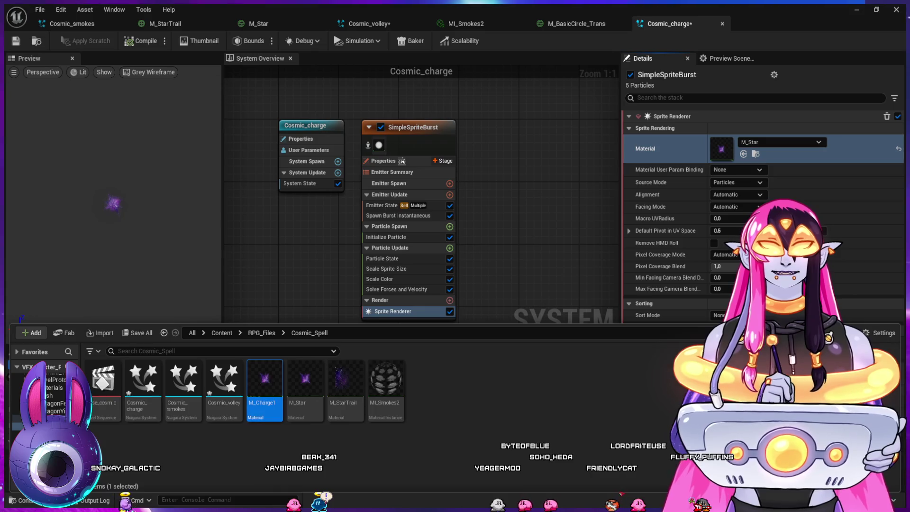
pyautogui.click(742, 154)
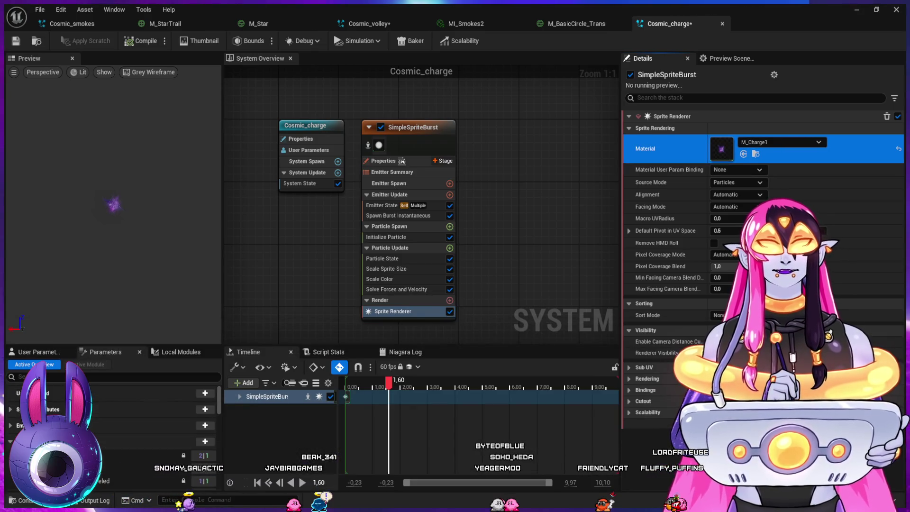
pyautogui.doubleClick(721, 149)
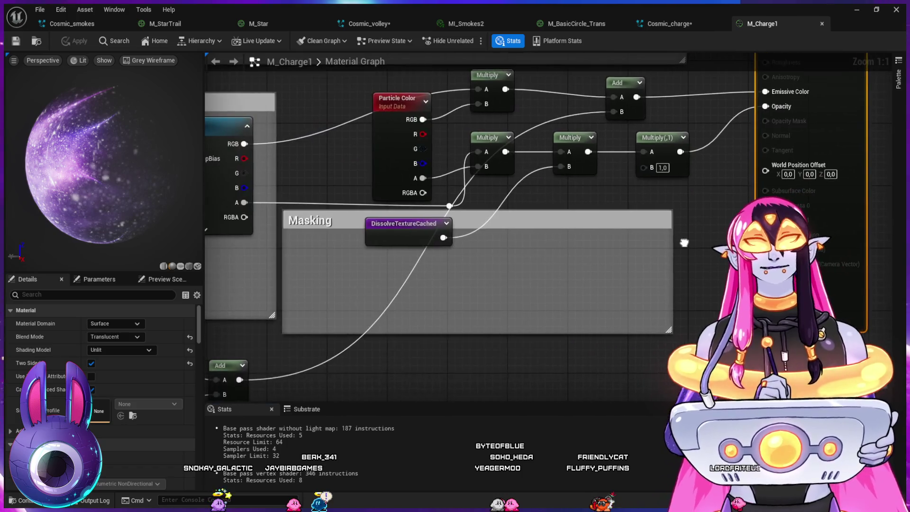
# Step: Bring the dissolve texture nodes into view and select the Dissolve Noise node
pyautogui.scroll(-2, 683, 243)
pyautogui.moveTo(684, 242)
pyautogui.mouseDown()
pyautogui.moveTo(379, 270)
pyautogui.moveTo(578, 212)
pyautogui.moveTo(572, 69)
pyautogui.moveTo(300, 54)
pyautogui.mouseUp()
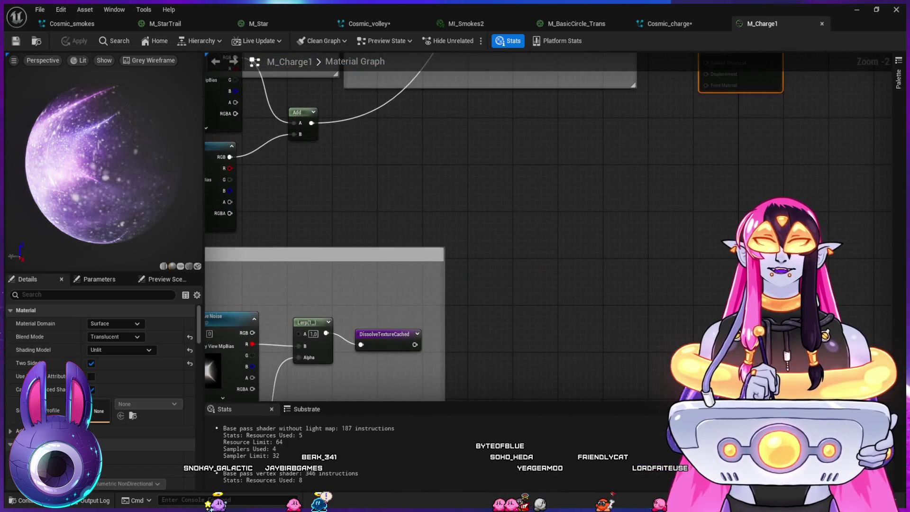
pyautogui.moveTo(331, 284); pyautogui.dragTo(516, 140)
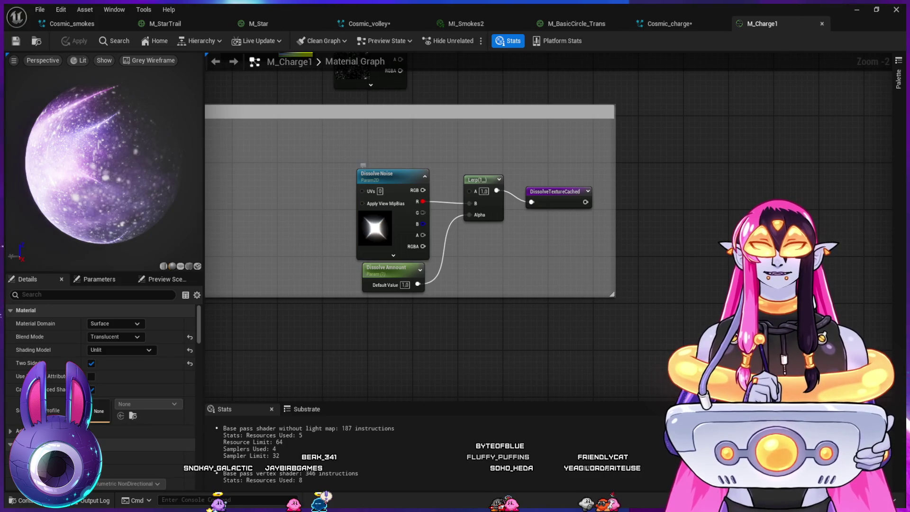
pyautogui.click(376, 173)
# Step: Replace the Dissolve Noise texture with T_BrightFlare005
pyautogui.hotkey('ctrl', 'space')
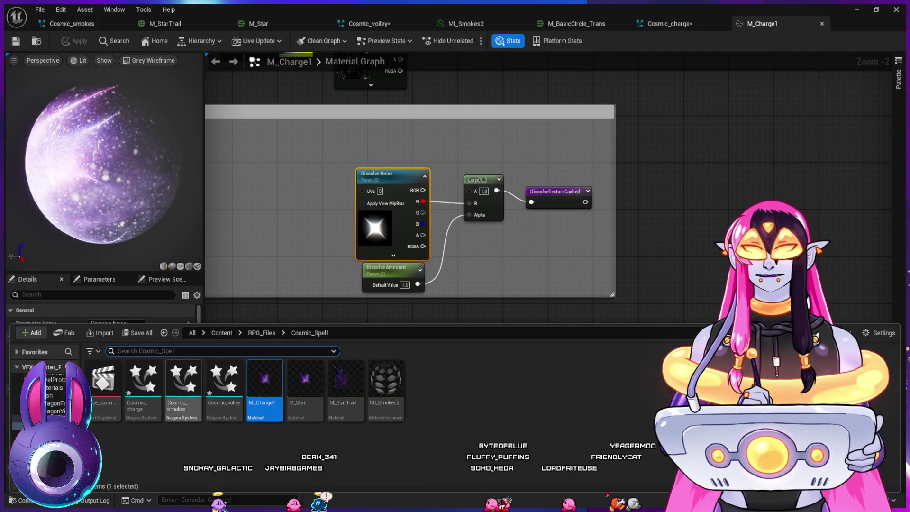
pyautogui.hotkey('ctrl', 'space')
pyautogui.scroll(-3, 101, 379)
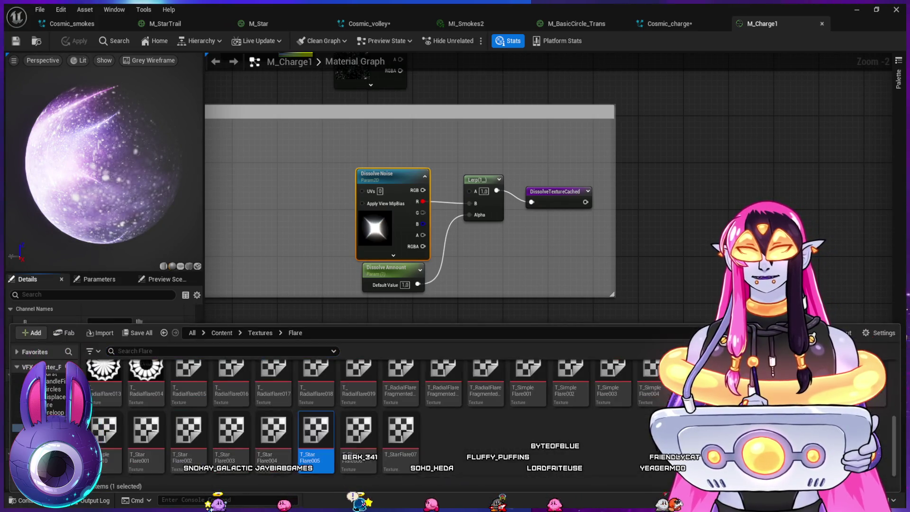
pyautogui.hotkey('ctrl', 'space')
pyautogui.scroll(2, 379, 417)
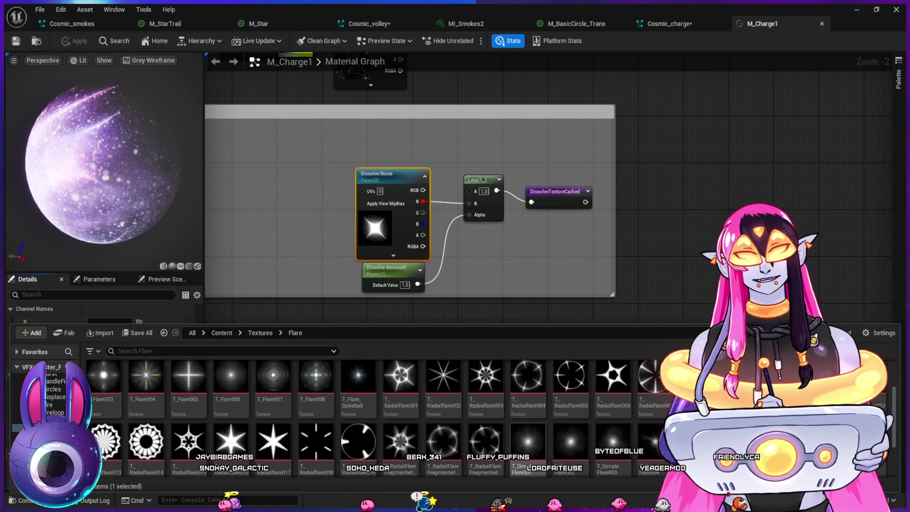
pyautogui.scroll(3, 379, 417)
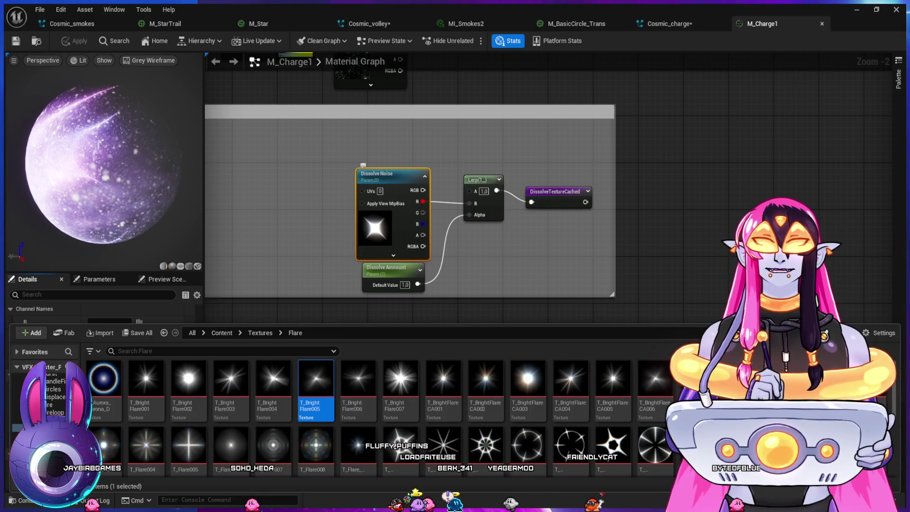
pyautogui.hotkey('ctrl', 'space')
pyautogui.click(121, 480)
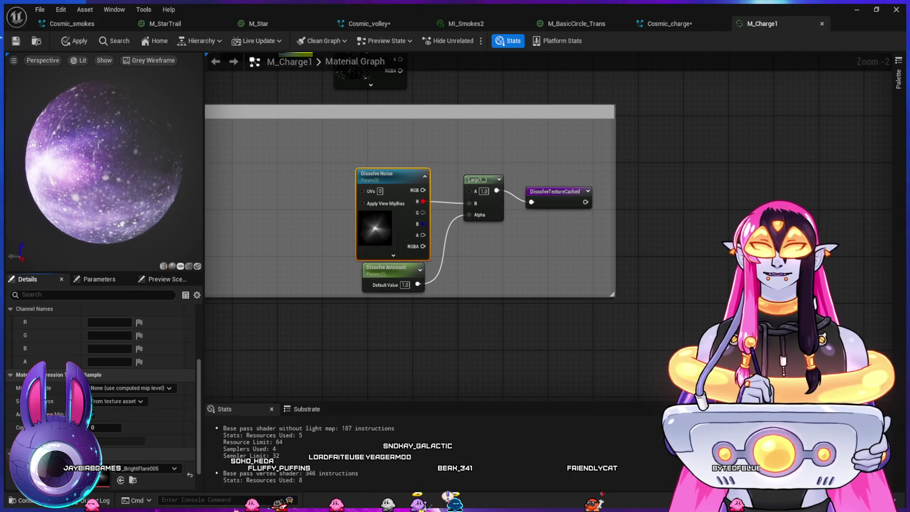
# Step: Preview M_Charge1 on a plane and set its blend mode to Additive
pyautogui.click(180, 266)
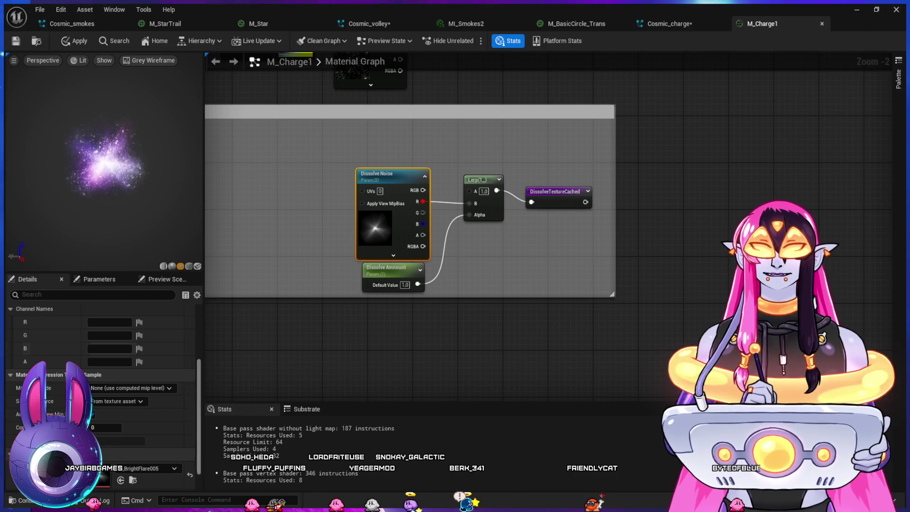
pyautogui.press('Escape')
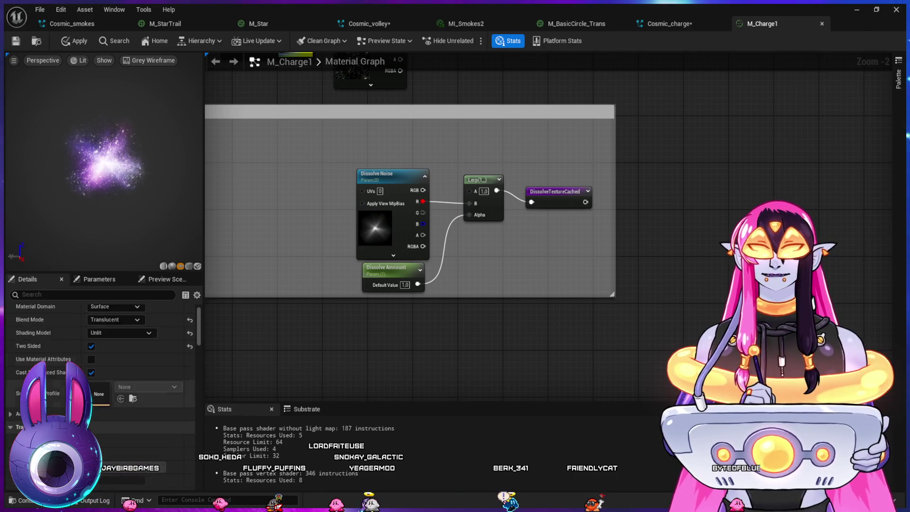
pyautogui.scroll(1, 100, 355)
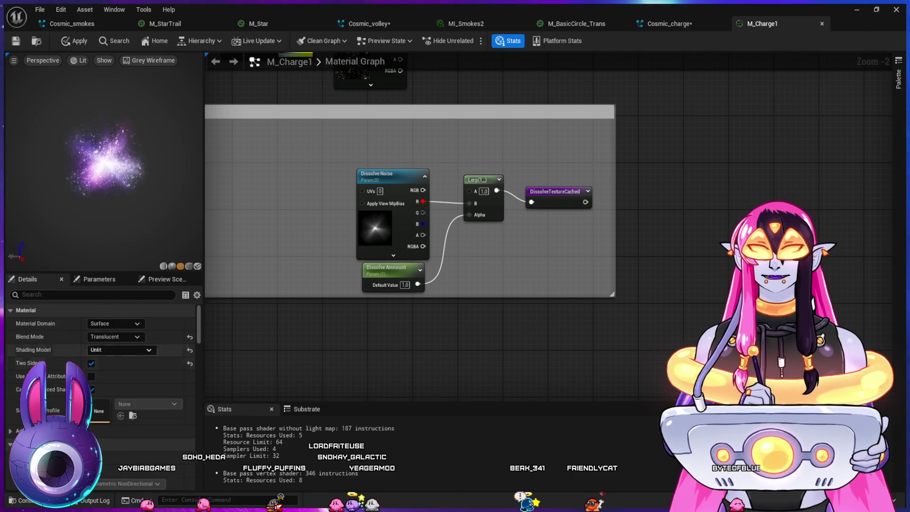
pyautogui.click(116, 337)
pyautogui.click(114, 379)
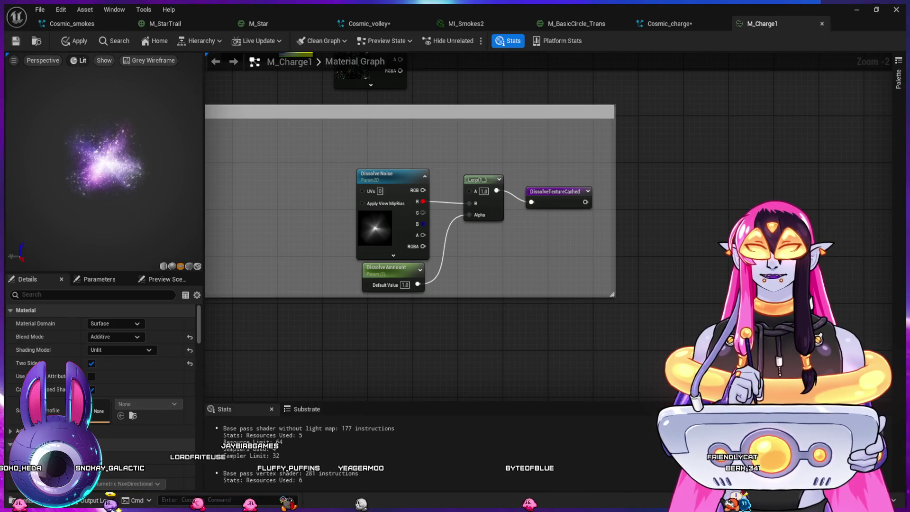
# Step: Switch the particle preview to unlit and close the Cosmic_smokes, M_StarTrail and M_Star editors
pyautogui.hotkey('alt', '3')
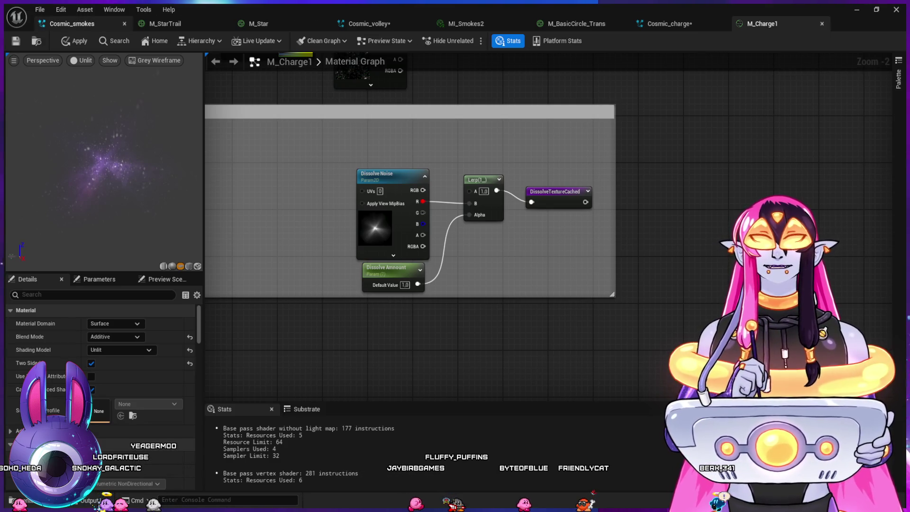
pyautogui.click(124, 23)
pyautogui.click(124, 23)
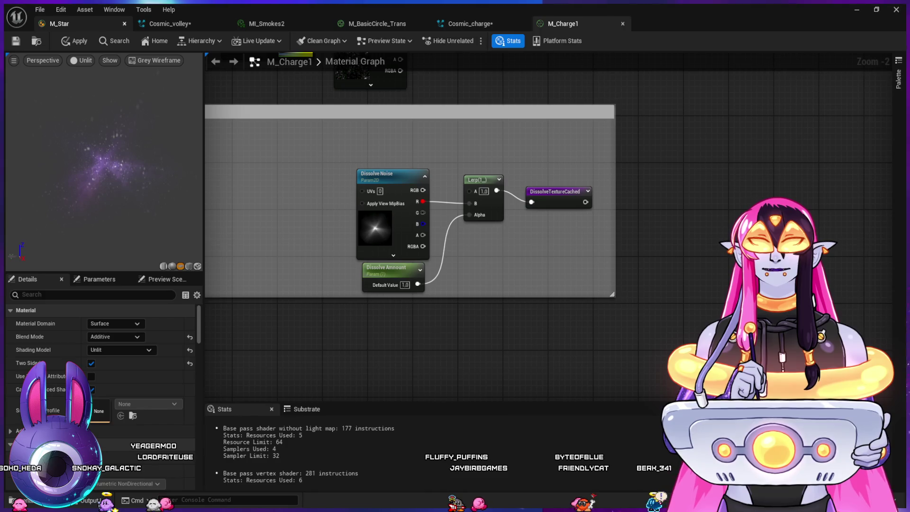
pyautogui.click(124, 24)
# Step: Save and close Cosmic_volley, then check M_Charge1 and return to Cosmic_charge
pyautogui.click(76, 23)
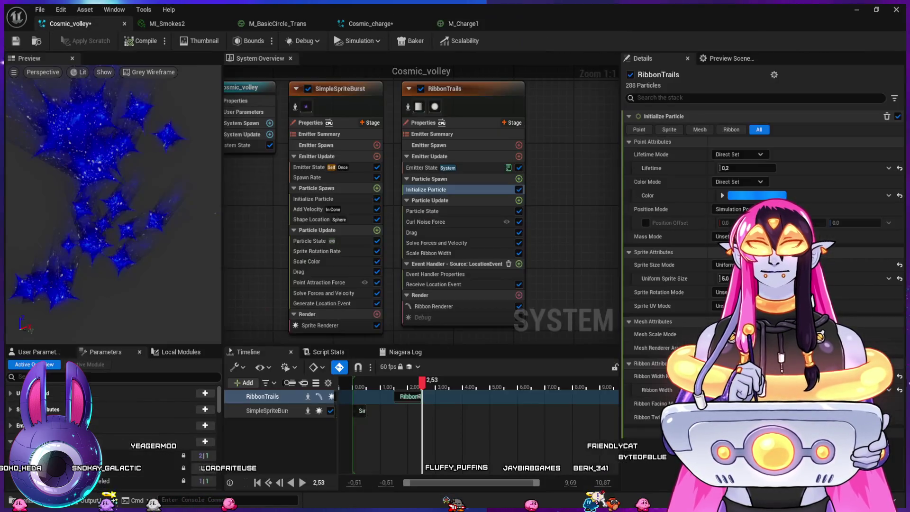
pyautogui.hotkey('ctrl', 's')
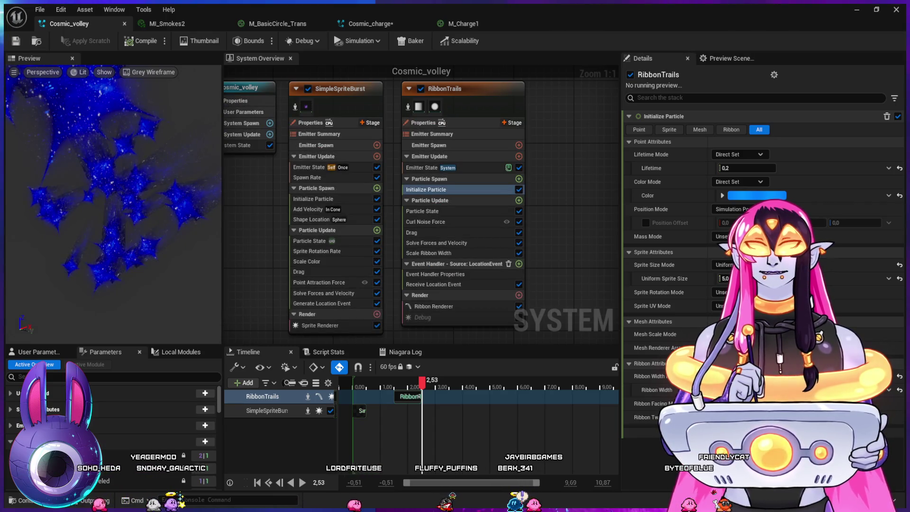
pyautogui.click(124, 23)
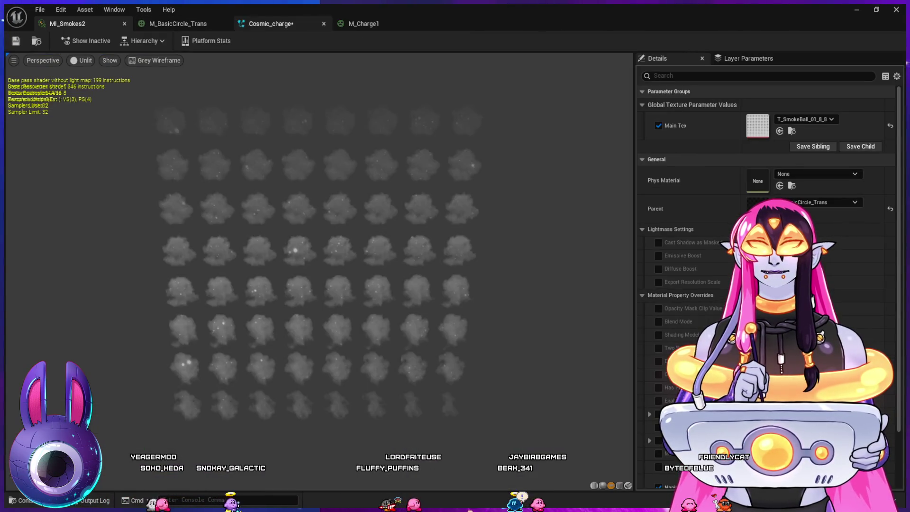
pyautogui.click(364, 24)
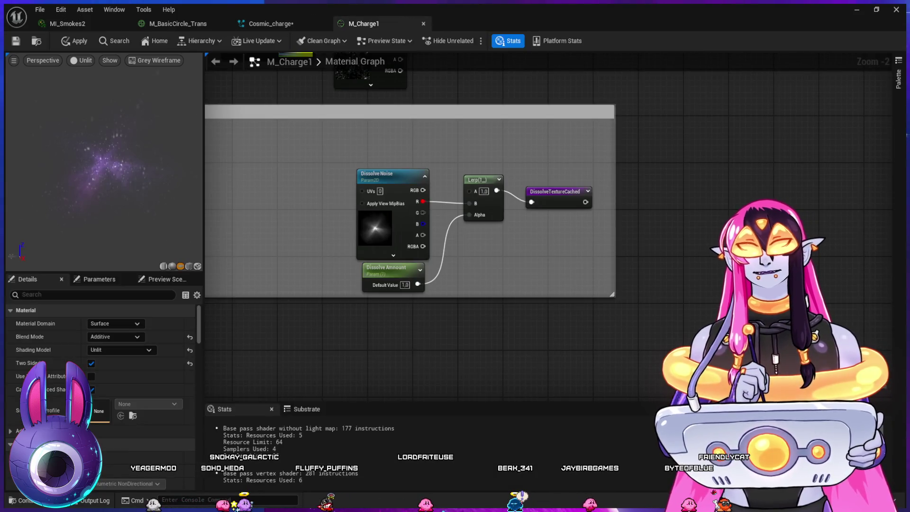
pyautogui.click(271, 24)
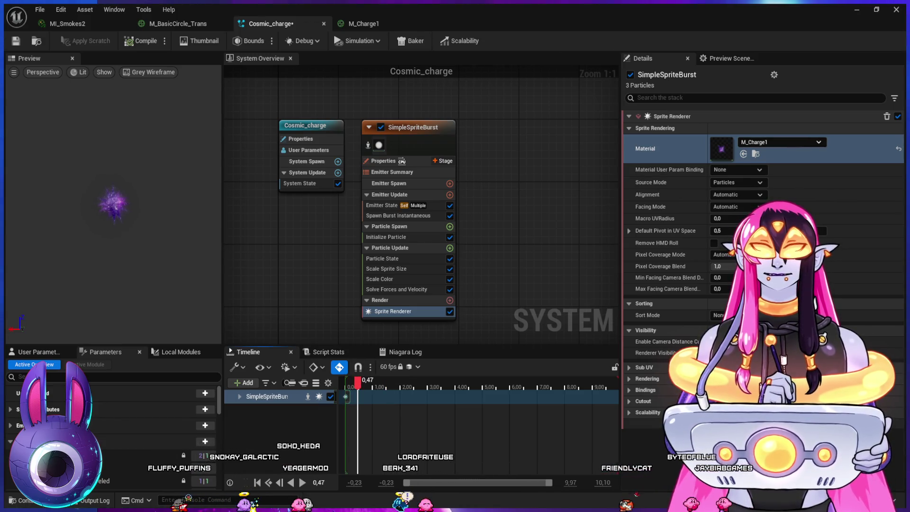
# Step: Review M_Charge1, then show Cosmic_charge's Initialize Particle settings (lifetime 2.0, size 50.0) paused
pyautogui.click(360, 24)
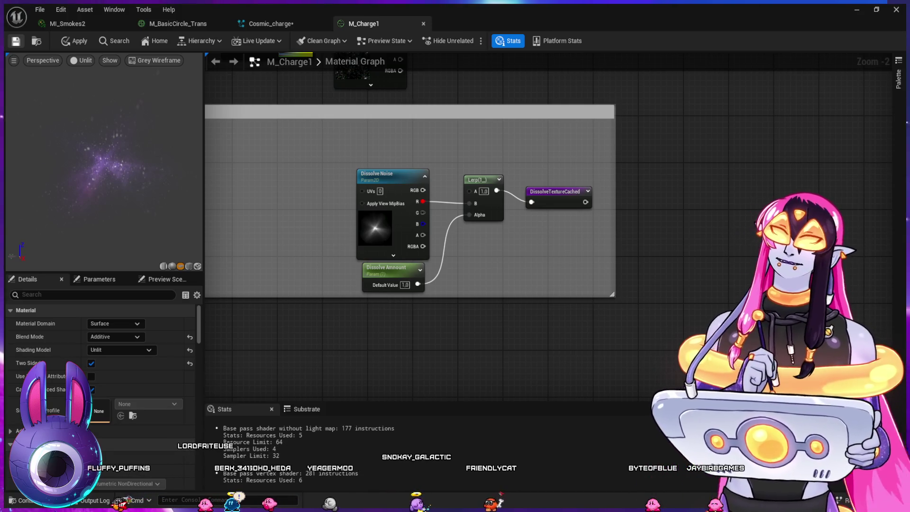
pyautogui.click(270, 23)
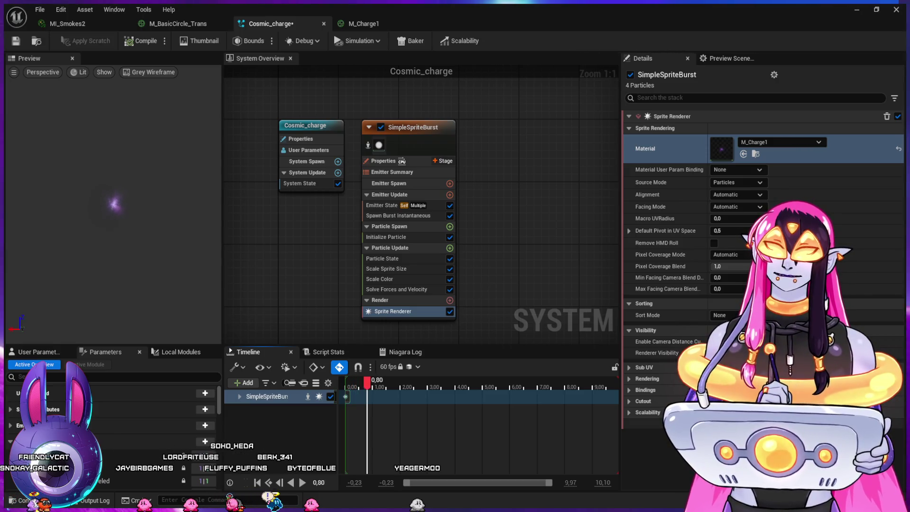
pyautogui.click(385, 237)
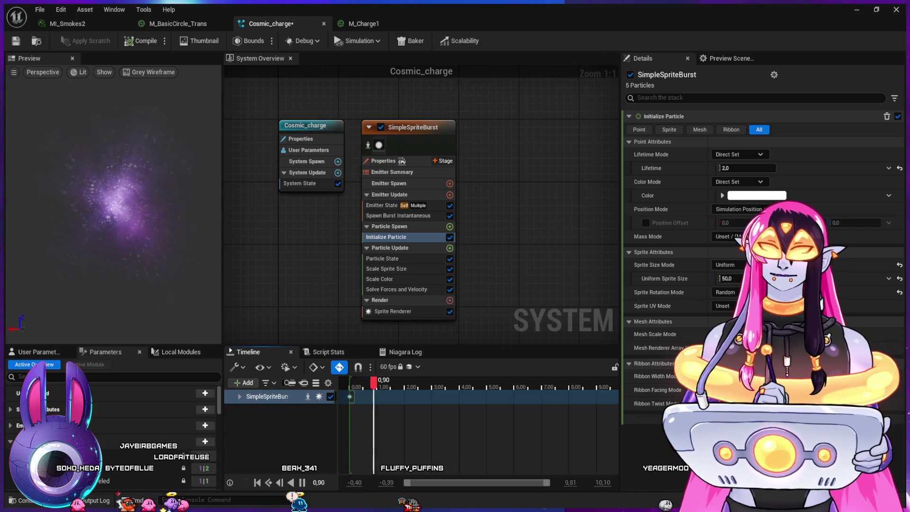
pyautogui.press('space')
pyautogui.write('100')
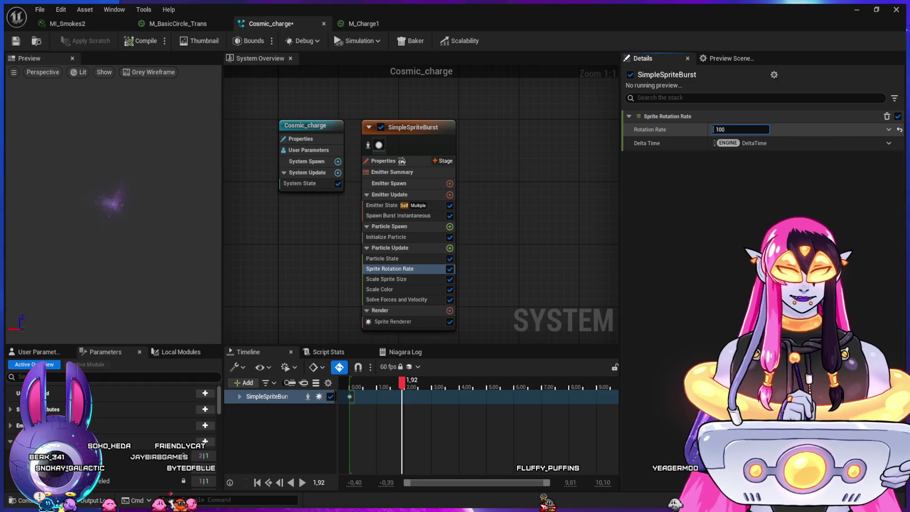
# Step: Commit a sprite Rotation Rate of 100 and review the Scale Sprite Size and Scale Color curves
pyautogui.press('Return')
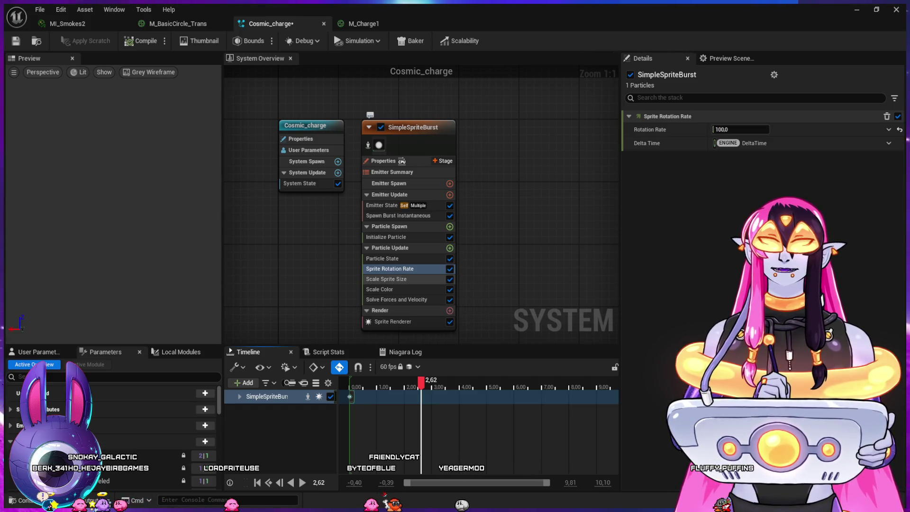
pyautogui.click(386, 279)
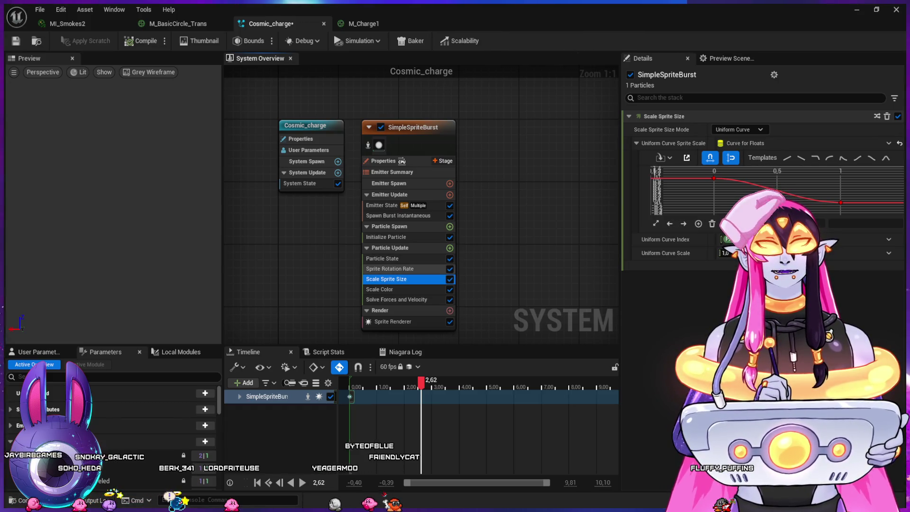
pyautogui.click(379, 289)
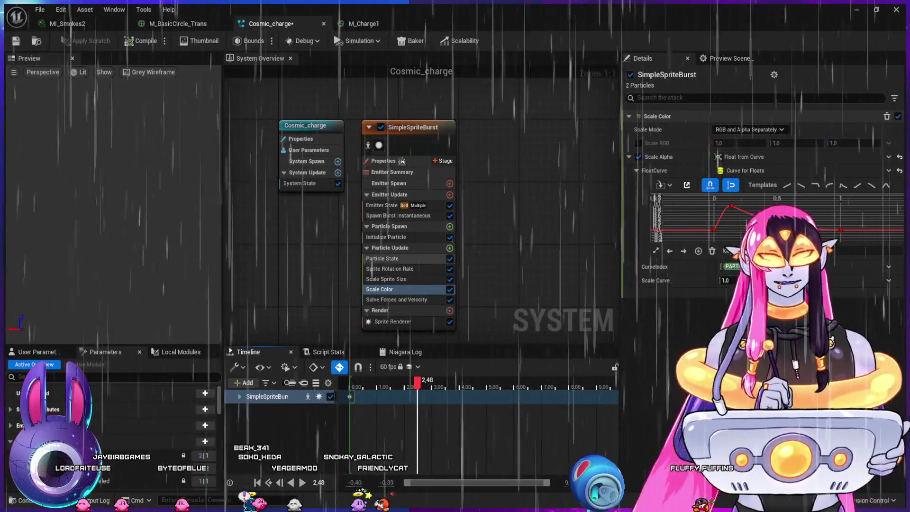
# Step: Set the Initialize Particle colour to blue, replay the preview, and minimize the Niagara editor
pyautogui.click(385, 237)
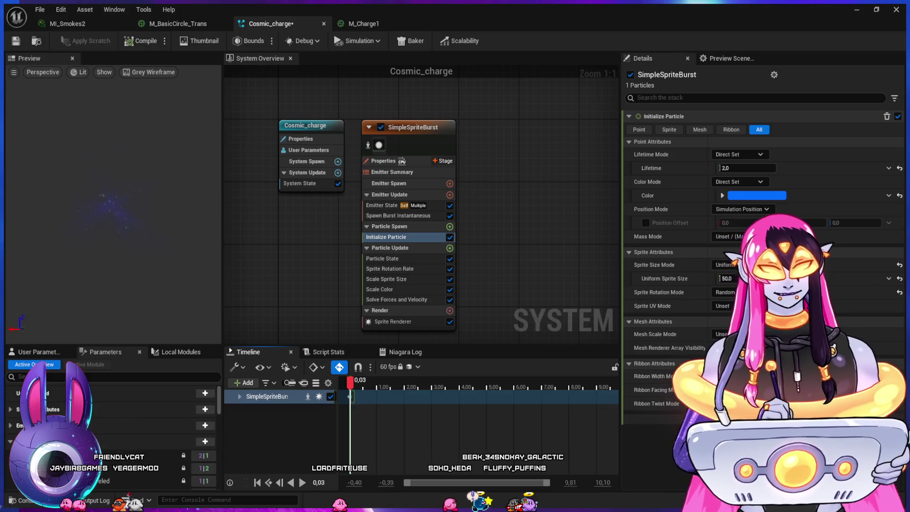
pyautogui.press('space')
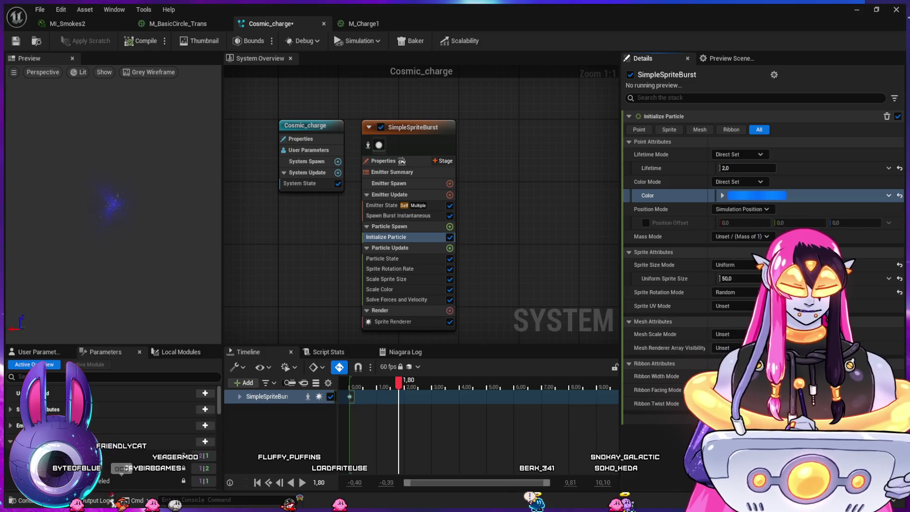
pyautogui.click(855, 10)
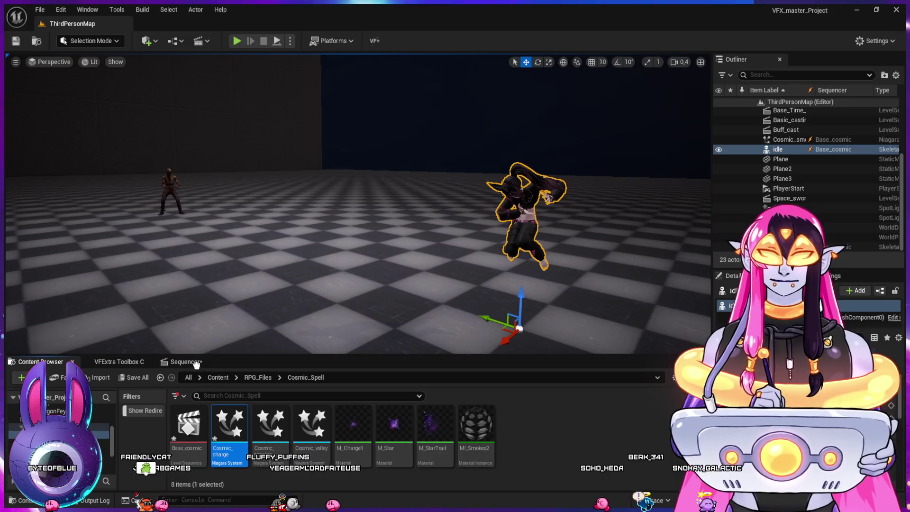
# Step: Open the Sequencer and drag the Cosmic_charge effect into the level sequence
pyautogui.doubleClick(188, 424)
pyautogui.moveTo(122, 461); pyautogui.dragTo(121, 462)
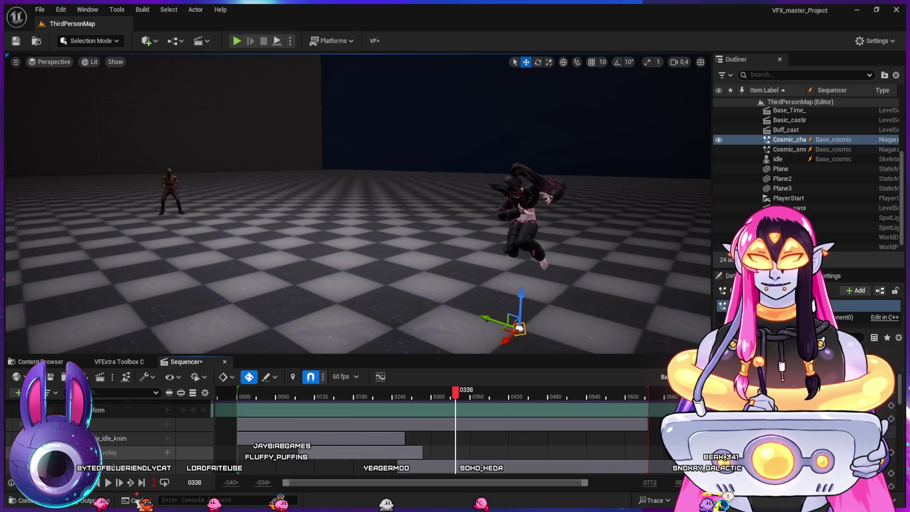
pyautogui.scroll(2, 118, 422)
pyautogui.scroll(1, 115, 468)
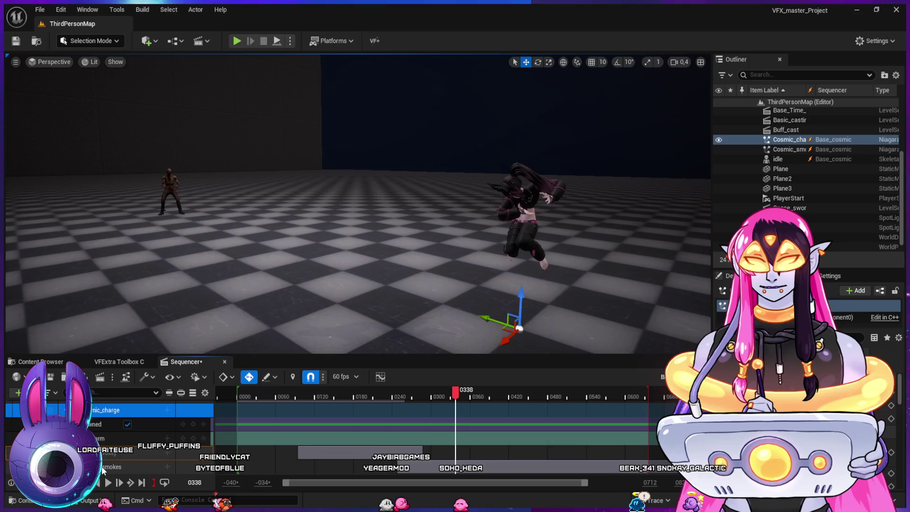
pyautogui.scroll(2, 105, 463)
pyautogui.scroll(2, 105, 463)
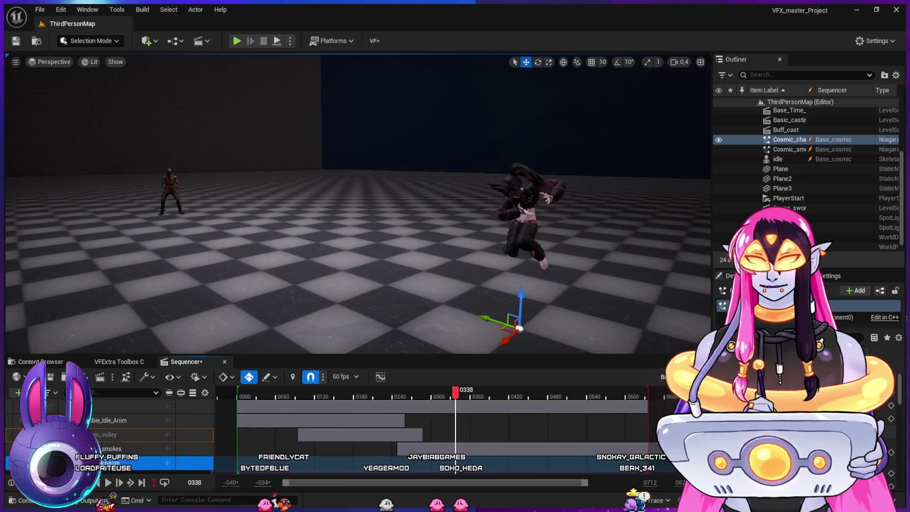
pyautogui.scroll(-2, 119, 452)
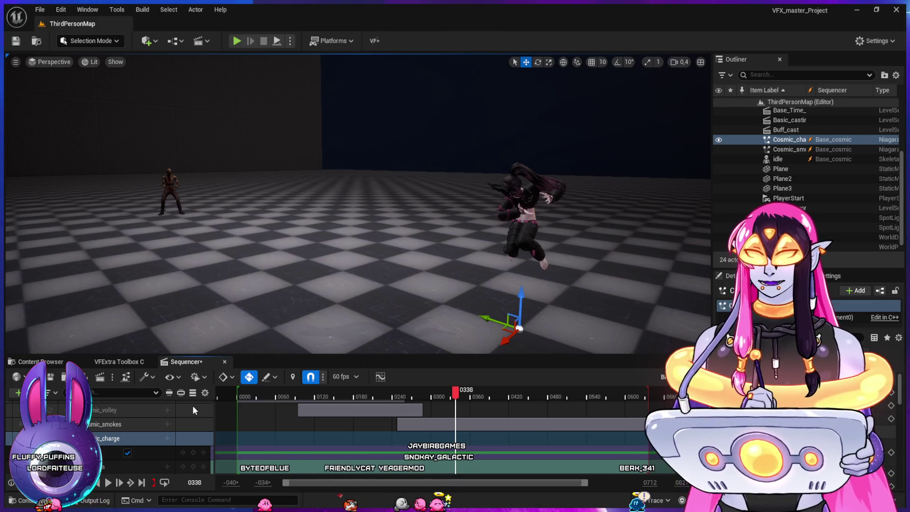
pyautogui.scroll(-1, 192, 405)
# Step: Set NiagaraComponent0's Life Cycle track to Desired Age
pyautogui.click(161, 436)
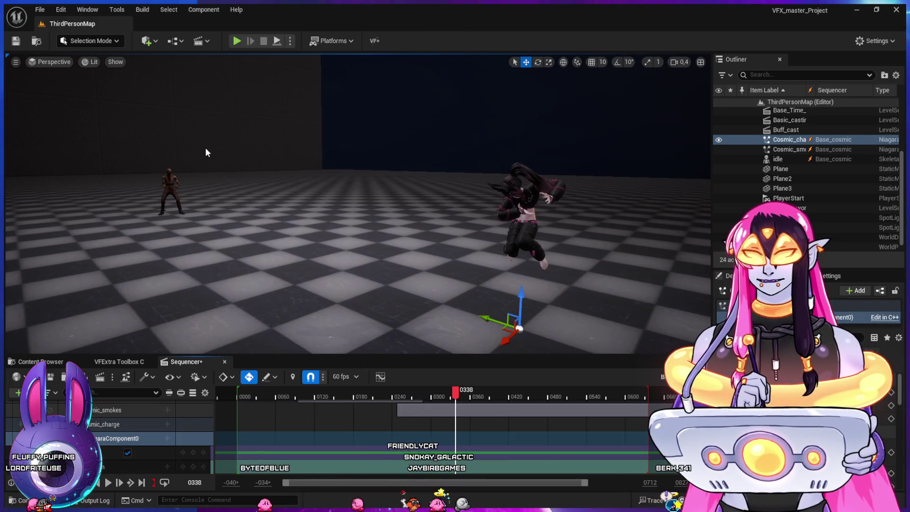
pyautogui.scroll(-1, 141, 440)
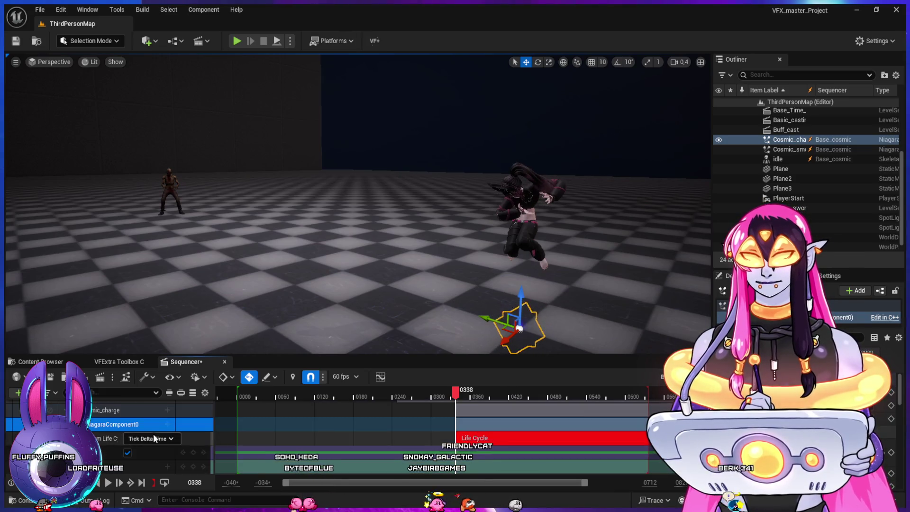
pyautogui.click(158, 440)
pyautogui.click(157, 465)
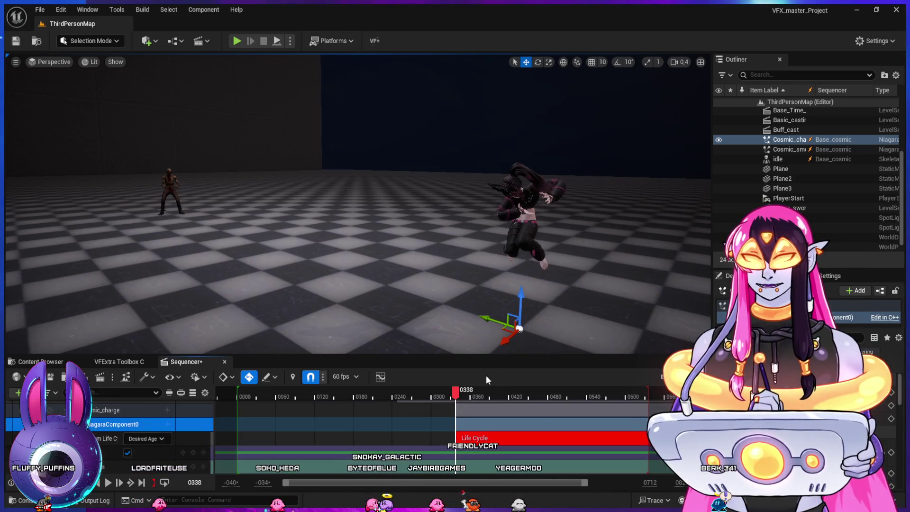
pyautogui.moveTo(519, 297); pyautogui.dragTo(495, 202)
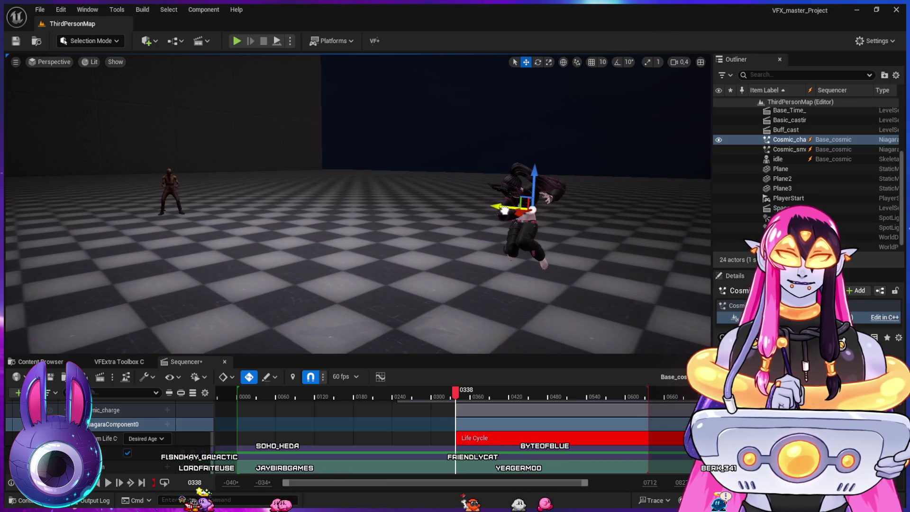
# Step: Nudge the effect slightly higher and scrub the sequence back to frame 331
pyautogui.moveTo(536, 182); pyautogui.dragTo(537, 177)
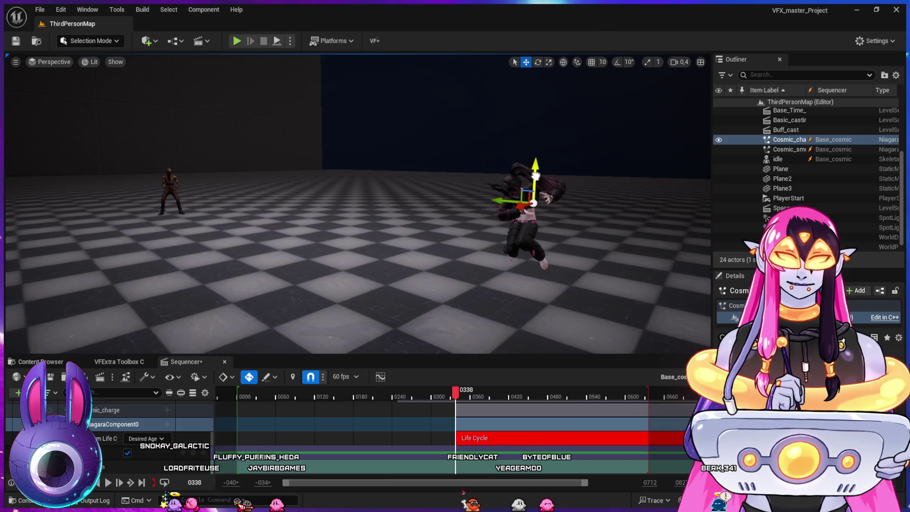
pyautogui.click(453, 397)
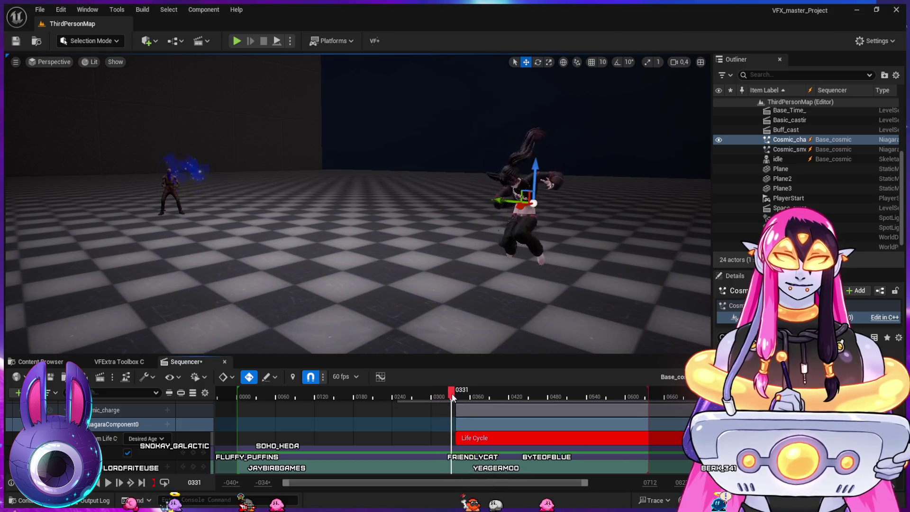
pyautogui.moveTo(468, 399)
pyautogui.mouseDown()
pyautogui.moveTo(442, 397)
pyautogui.moveTo(479, 397)
pyautogui.moveTo(447, 391)
pyautogui.moveTo(479, 406)
pyautogui.moveTo(433, 402)
pyautogui.mouseUp()
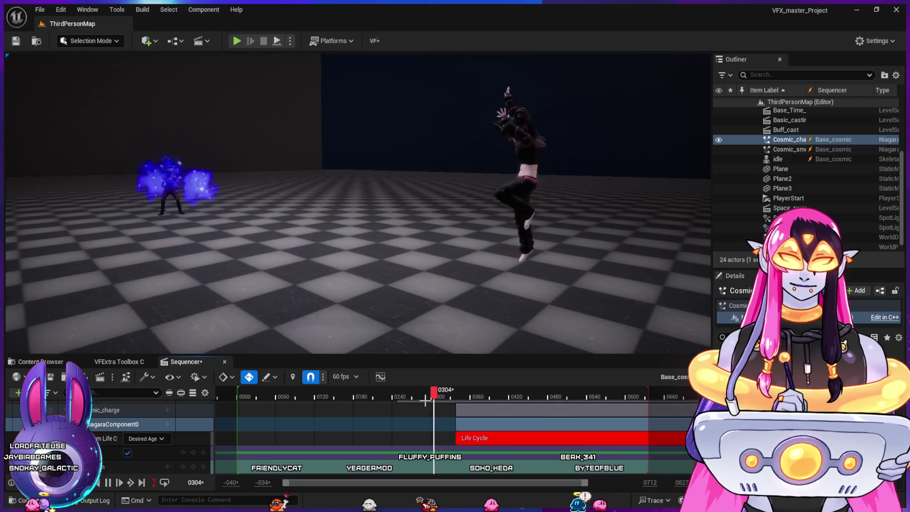
# Step: Play the sequence from frames 331, 280 and 293 to preview the Cosmic_charge effect
pyautogui.press('space')
pyautogui.press('space')
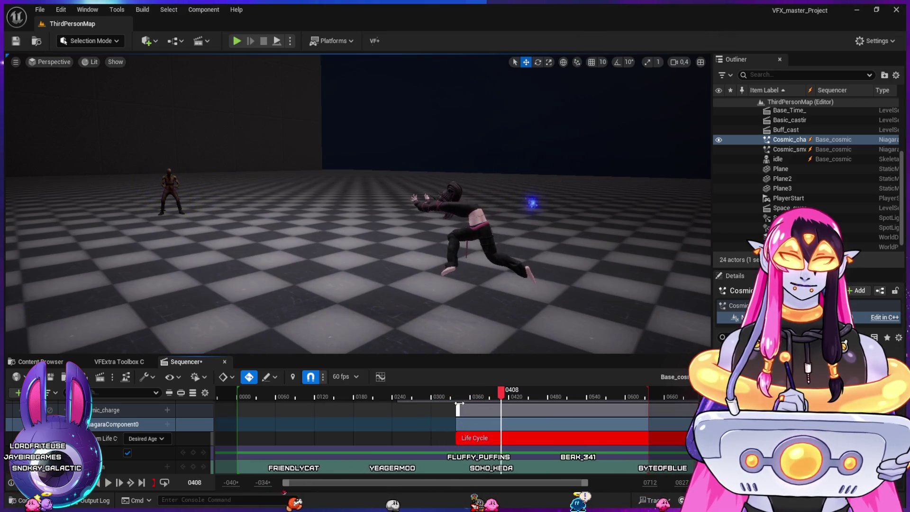
pyautogui.click(418, 391)
pyautogui.press('space')
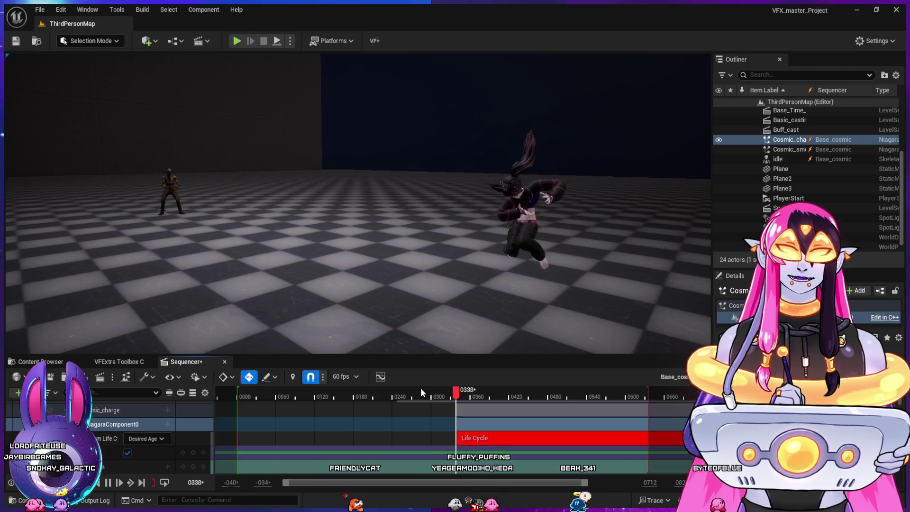
pyautogui.press('space')
pyautogui.click(427, 395)
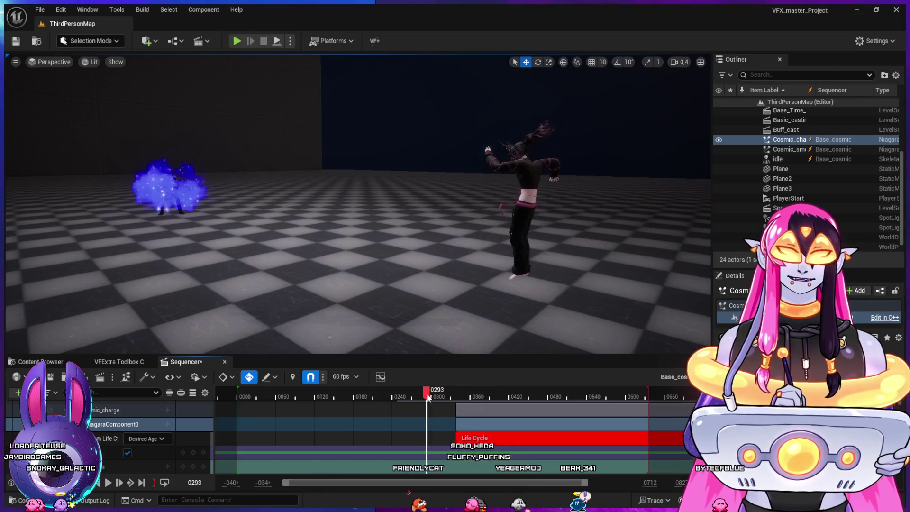
pyautogui.press('space')
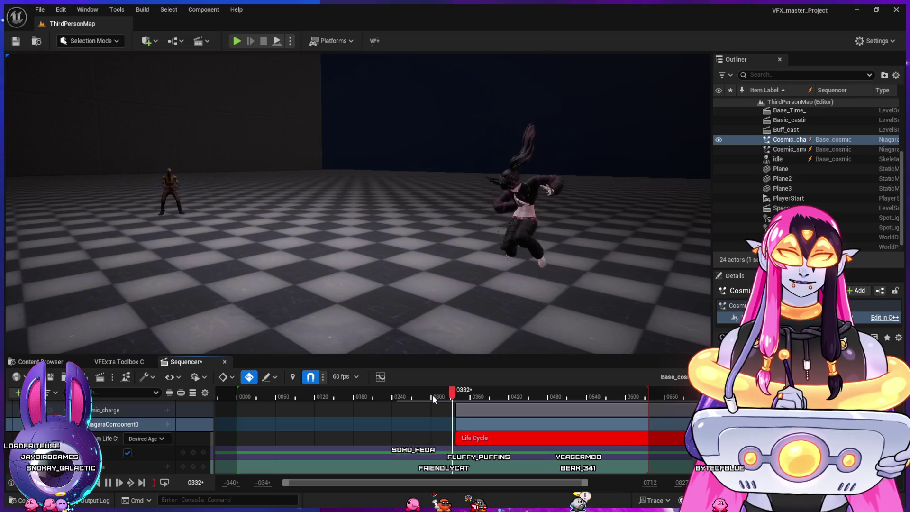
pyautogui.click(149, 426)
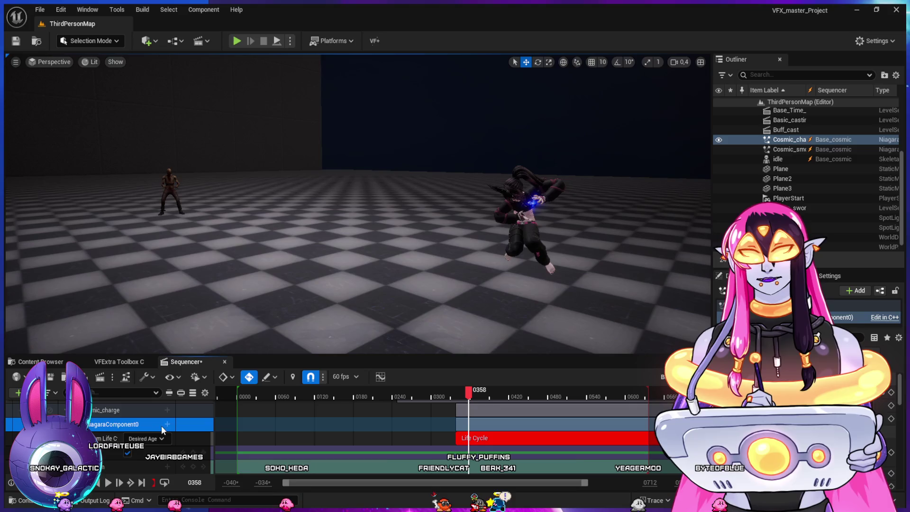
pyautogui.moveTo(458, 394); pyautogui.dragTo(451, 394)
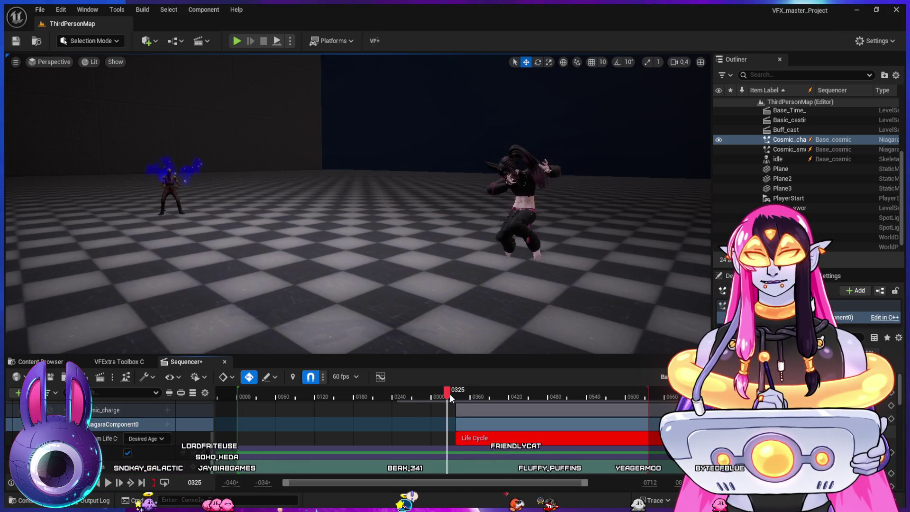
pyautogui.click(169, 425)
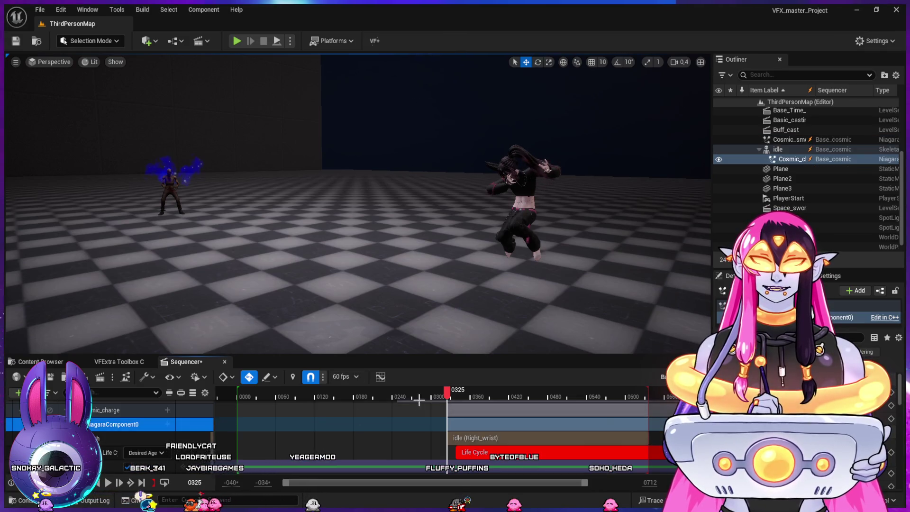
# Step: Scrub forward to confirm the effect follows the idle character's Right_wrist socket
pyautogui.moveTo(446, 396)
pyautogui.mouseDown()
pyautogui.moveTo(480, 409)
pyautogui.moveTo(462, 414)
pyautogui.moveTo(491, 429)
pyautogui.moveTo(462, 430)
pyautogui.moveTo(495, 435)
pyautogui.moveTo(451, 441)
pyautogui.moveTo(471, 440)
pyautogui.mouseUp()
# Step: Raise the Cosmic_charge effect in the level and preview frames 0320–0370
pyautogui.click(169, 412)
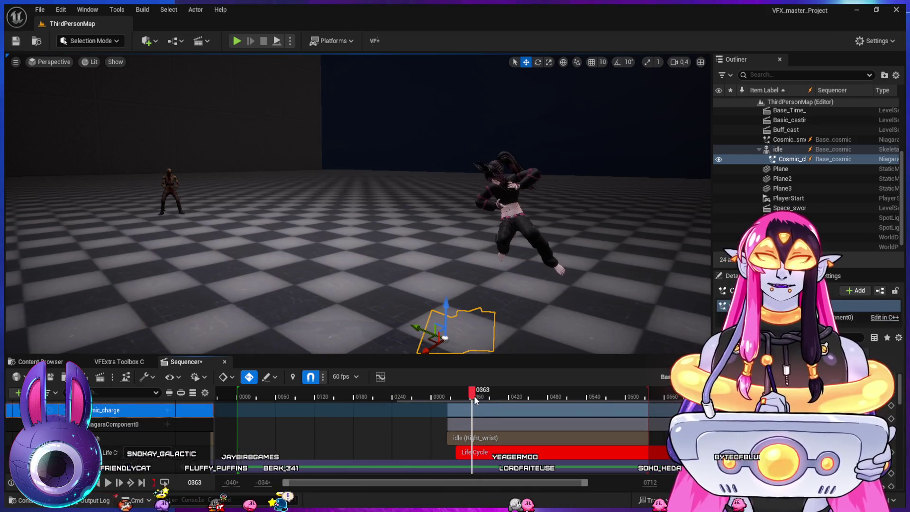
pyautogui.moveTo(456, 335); pyautogui.dragTo(466, 268)
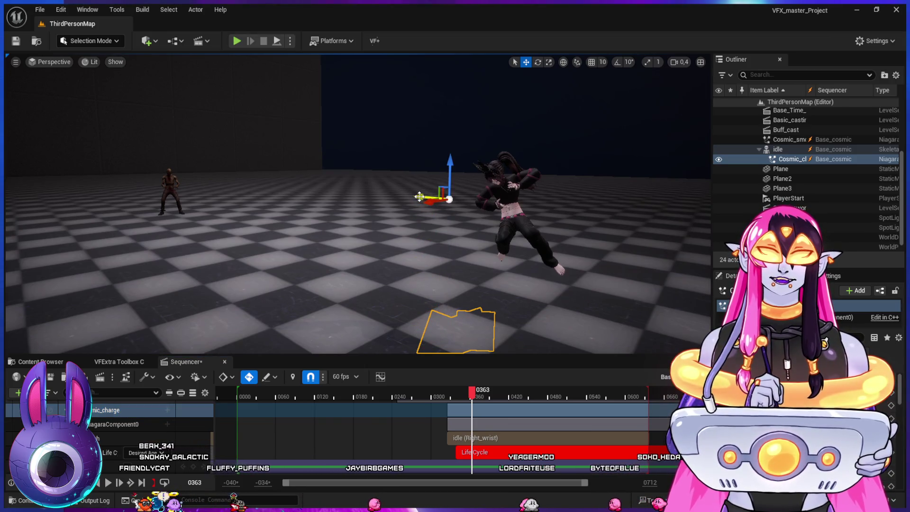
pyautogui.moveTo(510, 180); pyautogui.dragTo(510, 176)
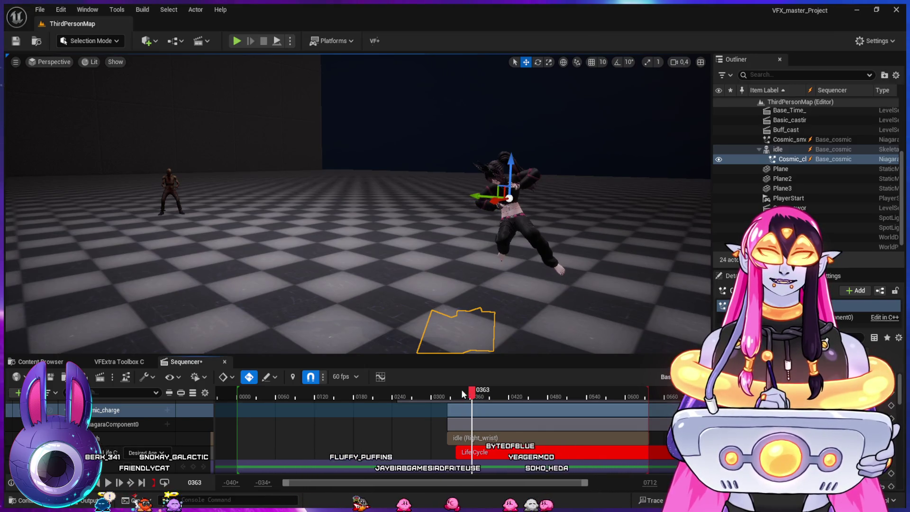
pyautogui.moveTo(464, 394); pyautogui.dragTo(450, 391)
pyautogui.moveTo(444, 390); pyautogui.dragTo(515, 414)
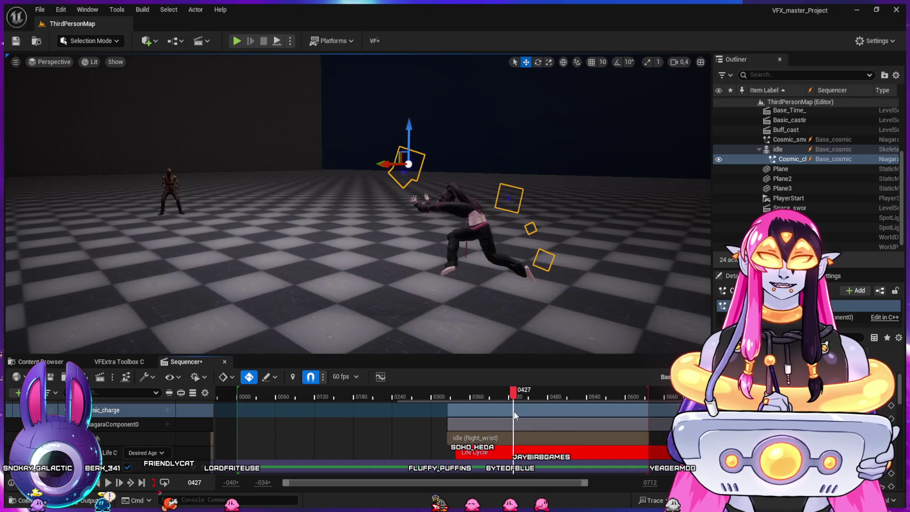
# Step: Retarget the attach section to _Plushie_LHand, move the effect onto the hand, and play it back
pyautogui.click(516, 437)
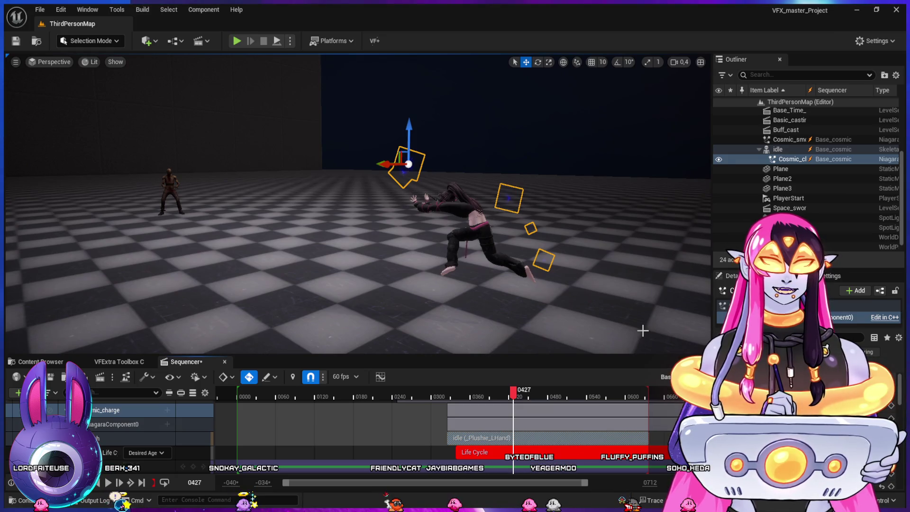
pyautogui.moveTo(470, 399)
pyautogui.mouseDown()
pyautogui.moveTo(448, 401)
pyautogui.moveTo(473, 407)
pyautogui.moveTo(457, 414)
pyautogui.mouseUp()
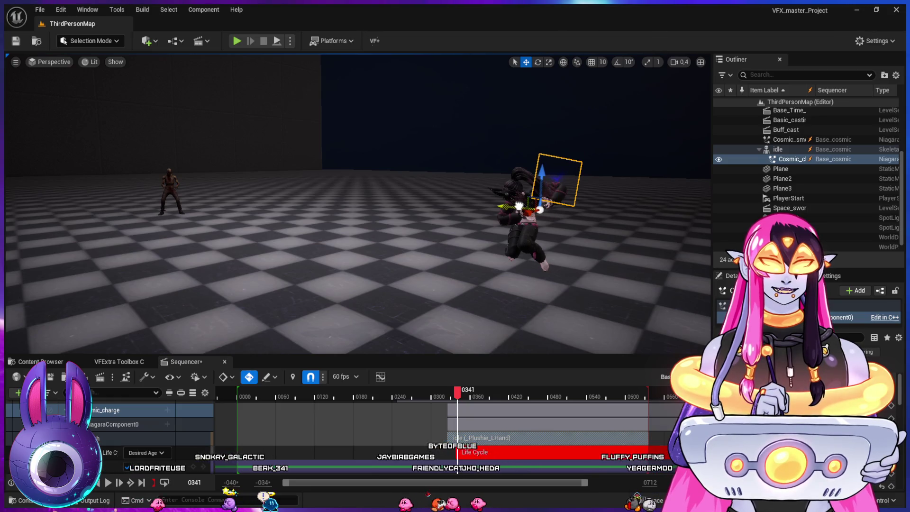
pyautogui.moveTo(527, 217)
pyautogui.mouseDown()
pyautogui.moveTo(504, 218)
pyautogui.moveTo(543, 190)
pyautogui.mouseUp()
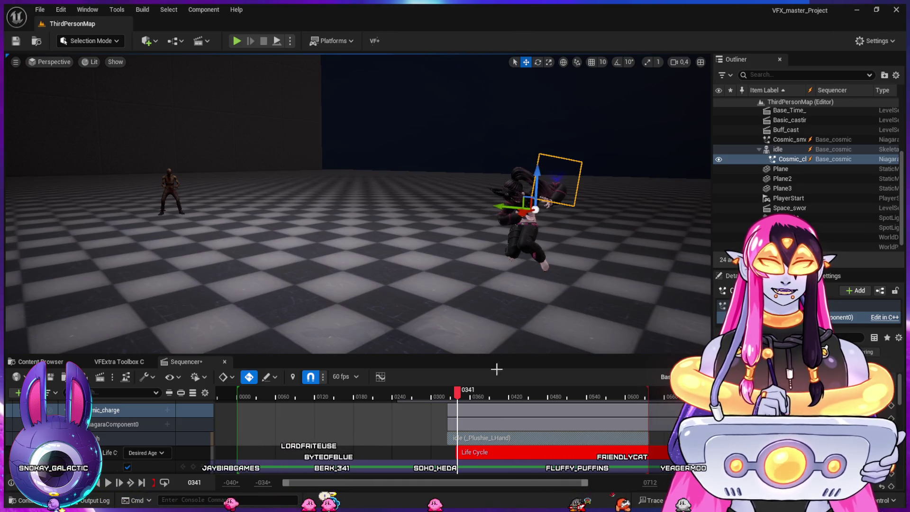
pyautogui.moveTo(457, 400)
pyautogui.mouseDown()
pyautogui.moveTo(443, 400)
pyautogui.moveTo(481, 409)
pyautogui.moveTo(440, 401)
pyautogui.mouseUp()
pyautogui.press('space')
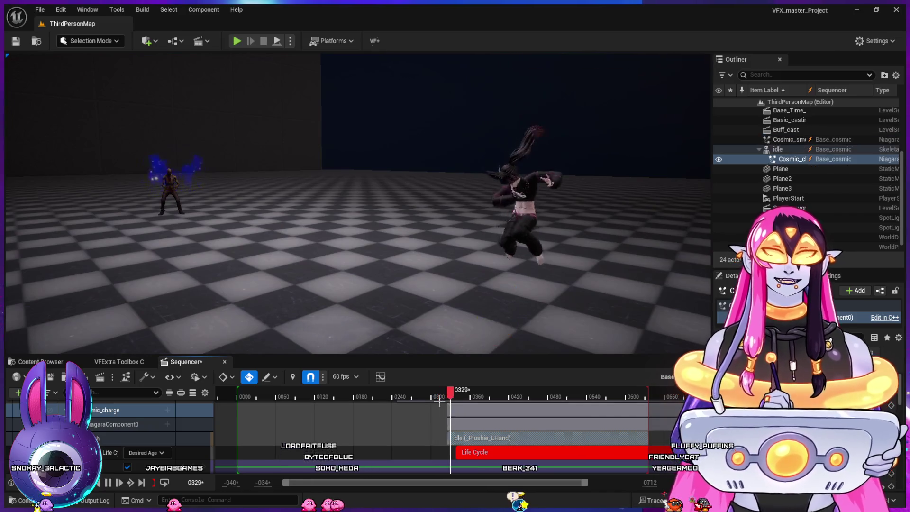
pyautogui.press('space')
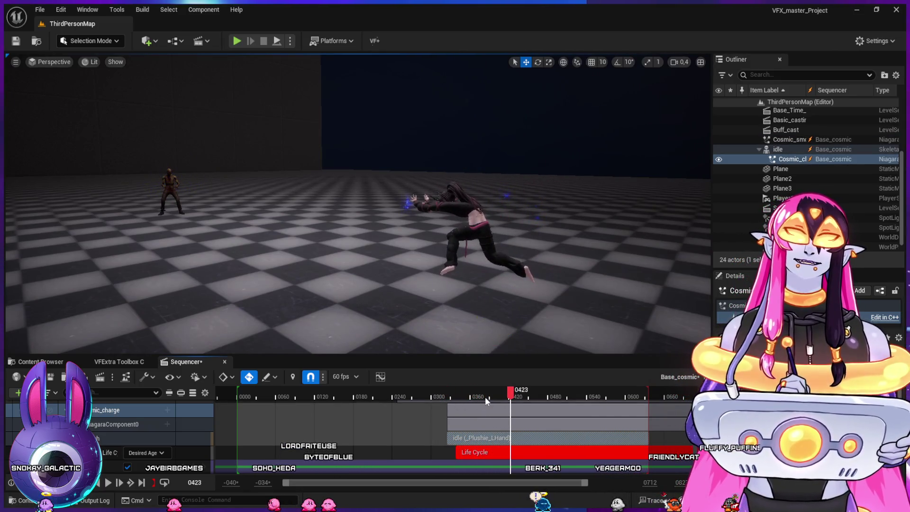
pyautogui.click(449, 397)
pyautogui.press('space')
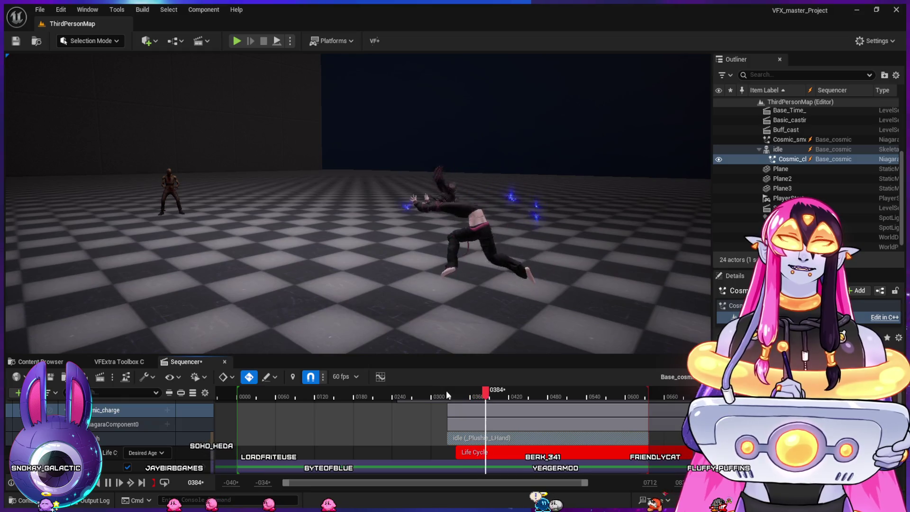
pyautogui.press('space')
pyautogui.click(447, 394)
pyautogui.press('space')
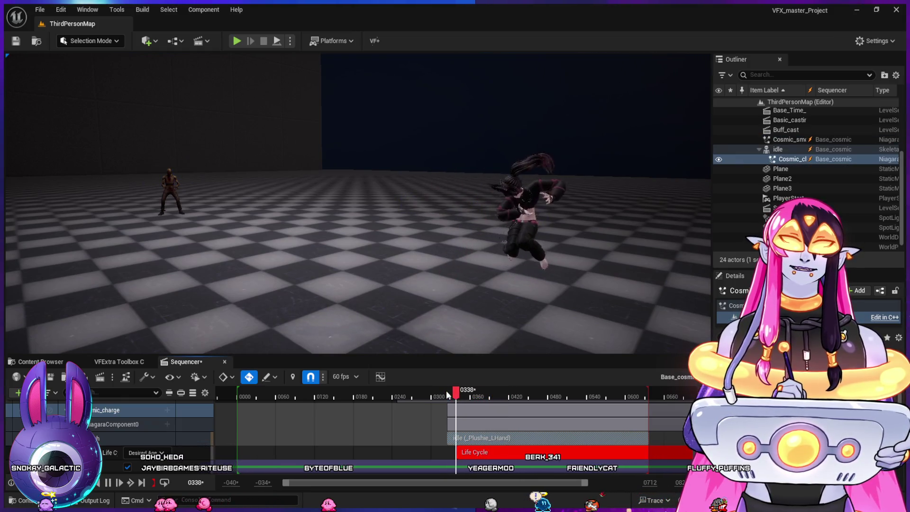
pyautogui.press('space')
pyautogui.moveTo(450, 395)
pyautogui.mouseDown()
pyautogui.moveTo(496, 420)
pyautogui.moveTo(471, 423)
pyautogui.mouseUp()
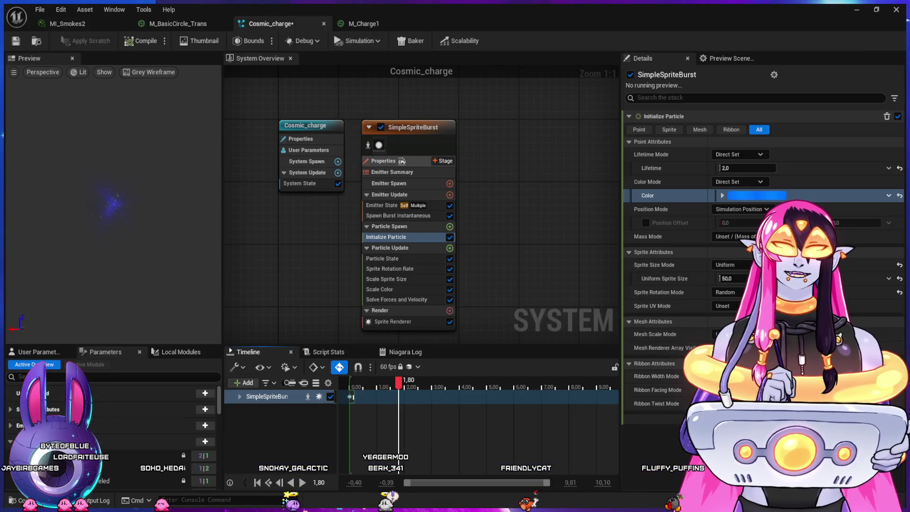
pyautogui.click(383, 160)
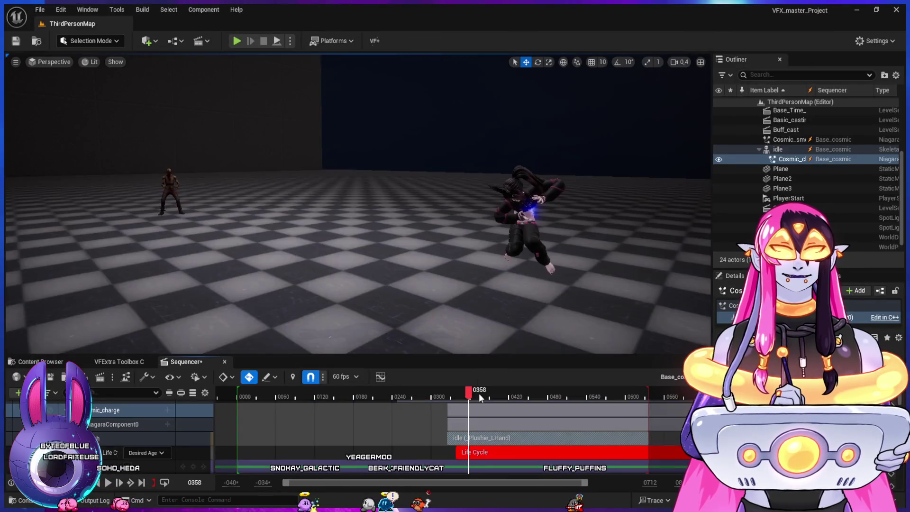
# Step: Shift the hand attachment and charge sections earlier, check frames 0308–0329, then select the Cosmic_charge track
pyautogui.moveTo(478, 393)
pyautogui.mouseDown()
pyautogui.moveTo(456, 389)
pyautogui.moveTo(483, 404)
pyautogui.moveTo(449, 401)
pyautogui.mouseUp()
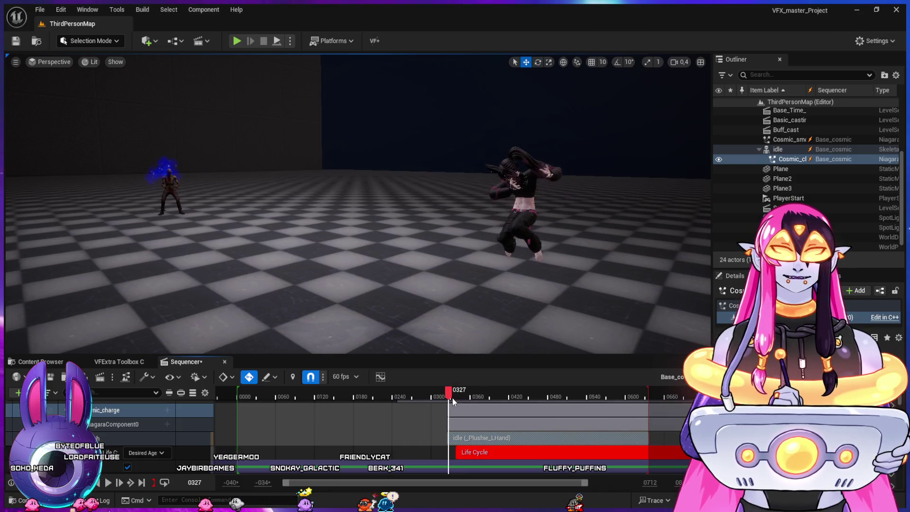
pyautogui.moveTo(459, 444)
pyautogui.mouseDown()
pyautogui.moveTo(431, 444)
pyautogui.moveTo(470, 453)
pyautogui.moveTo(454, 451)
pyautogui.mouseUp()
pyautogui.click(437, 393)
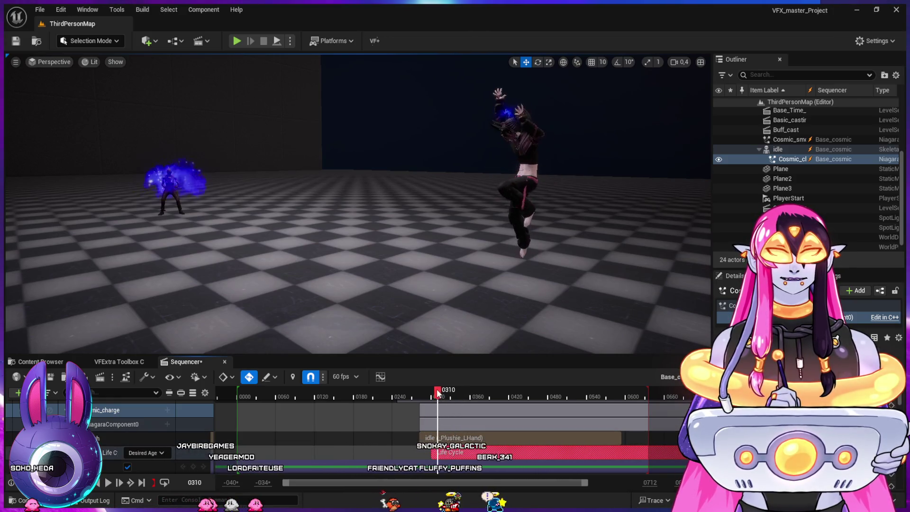
pyautogui.moveTo(436, 393)
pyautogui.mouseDown()
pyautogui.moveTo(522, 425)
pyautogui.moveTo(427, 424)
pyautogui.mouseUp()
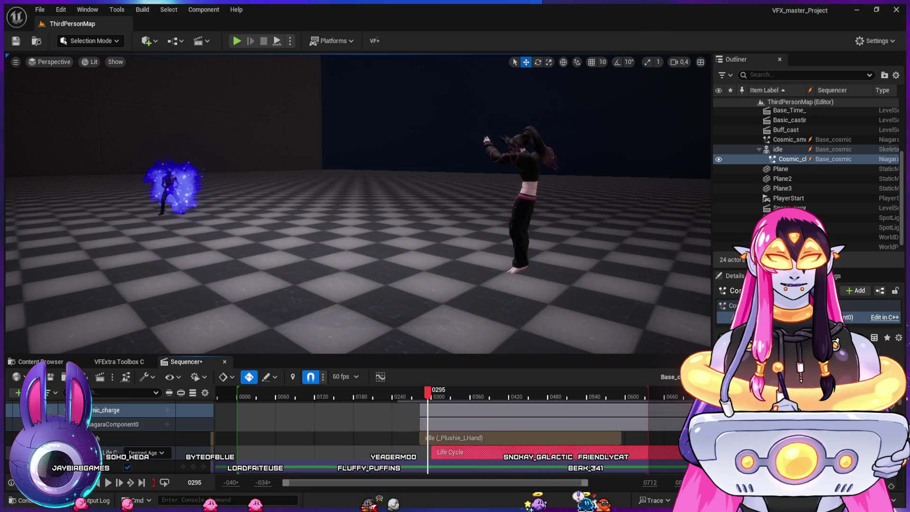
pyautogui.click(428, 411)
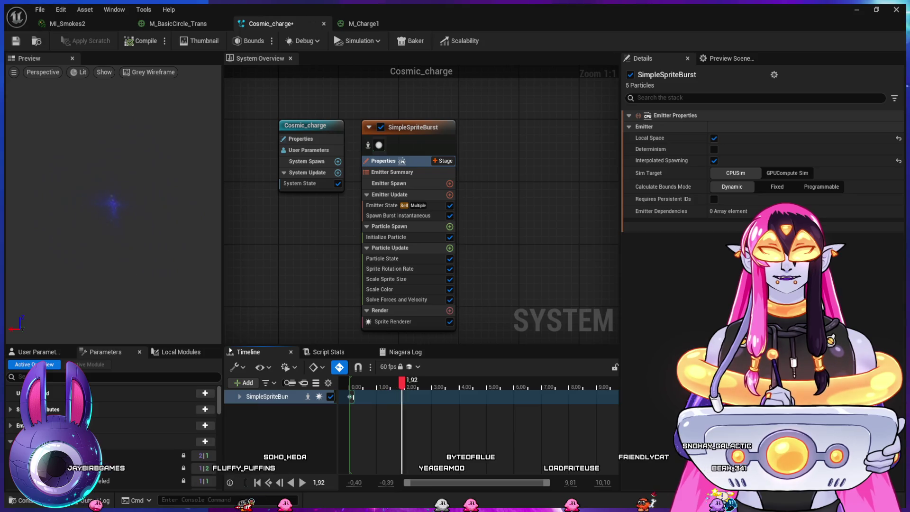
# Step: Duplicate SimpleSpriteBurst into SimpleSpriteBurst001 and show its Sprite Renderer material setting
pyautogui.click(407, 127)
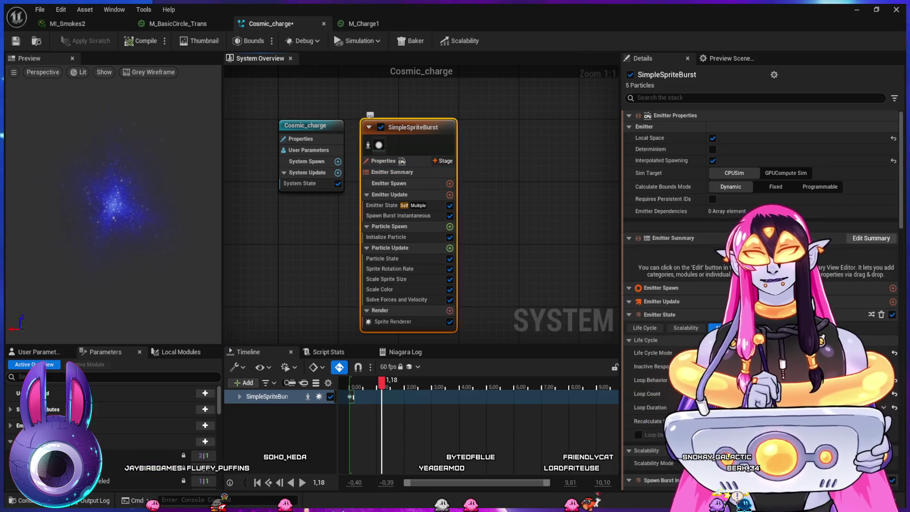
pyautogui.hotkey('ctrl', 'd')
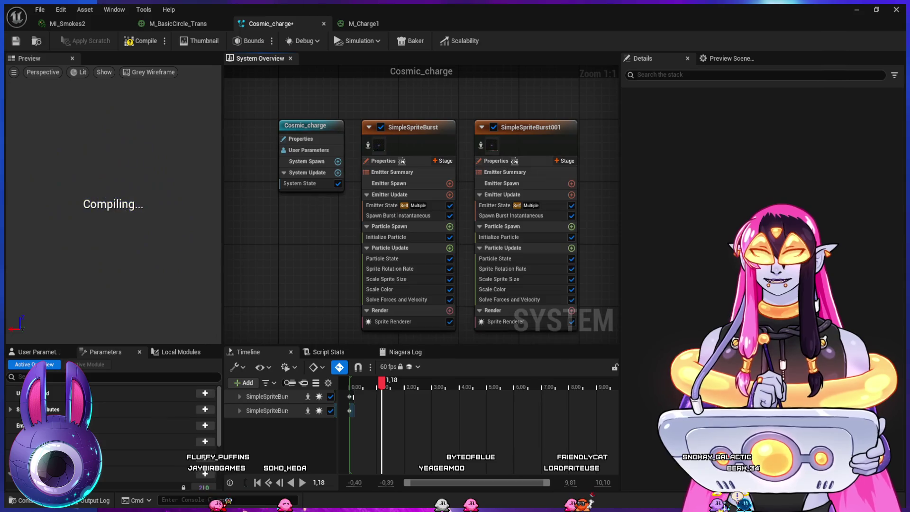
pyautogui.click(526, 127)
pyautogui.click(504, 321)
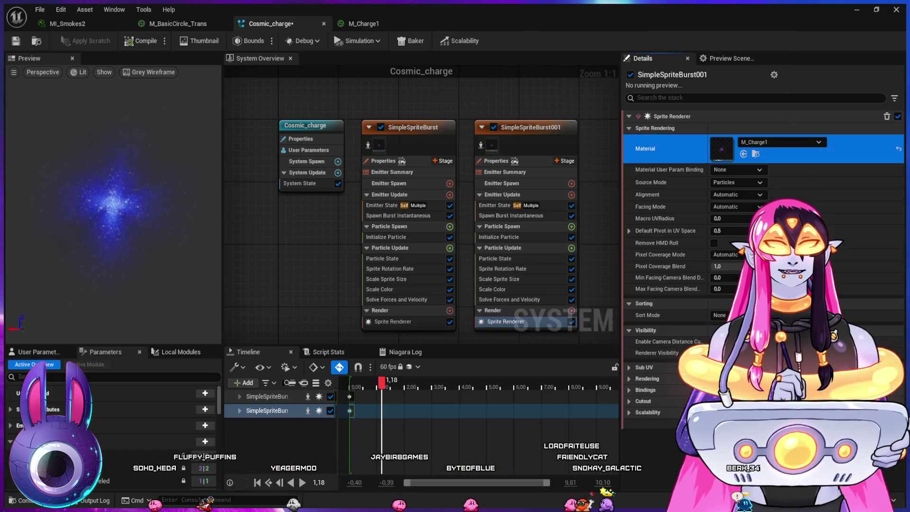
pyautogui.hotkey('ctrl', 'space')
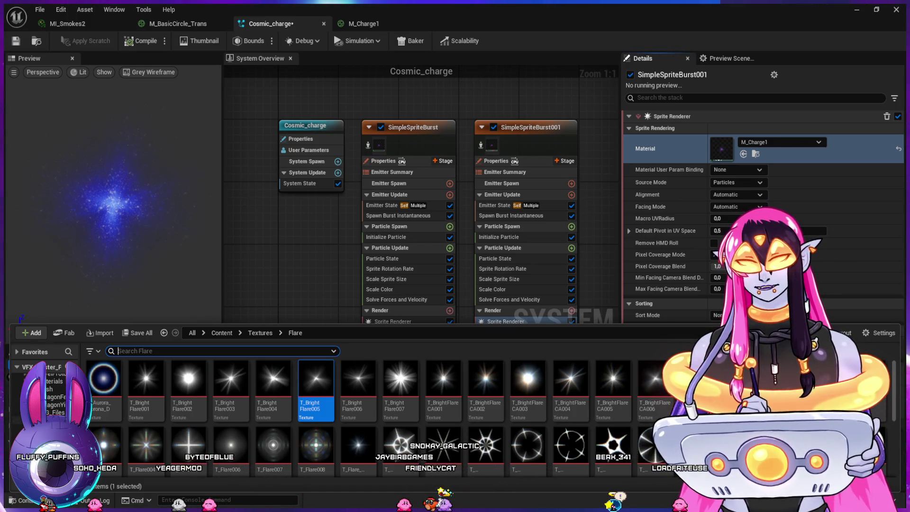
# Step: Assign M_Charge2 from the Cosmic_Spell folder as SimpleSpriteBurst001's sprite material
pyautogui.click(17, 419)
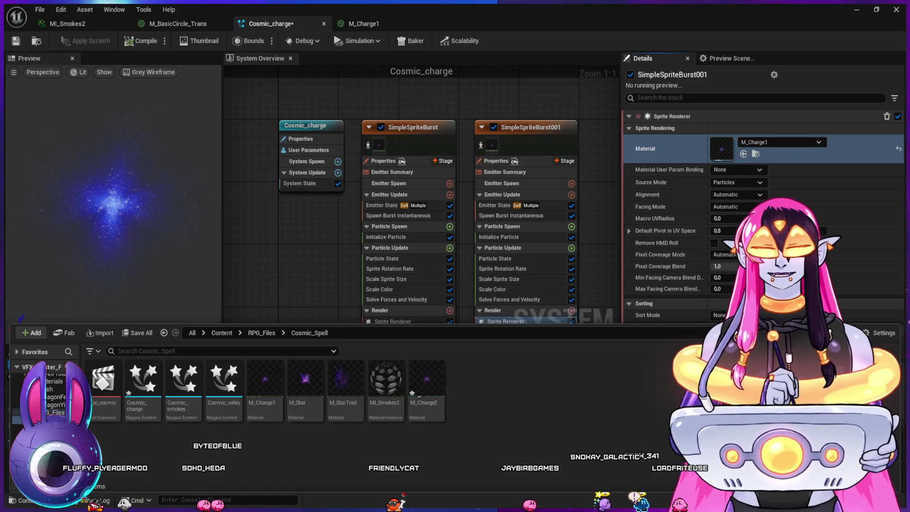
pyautogui.click(664, 148)
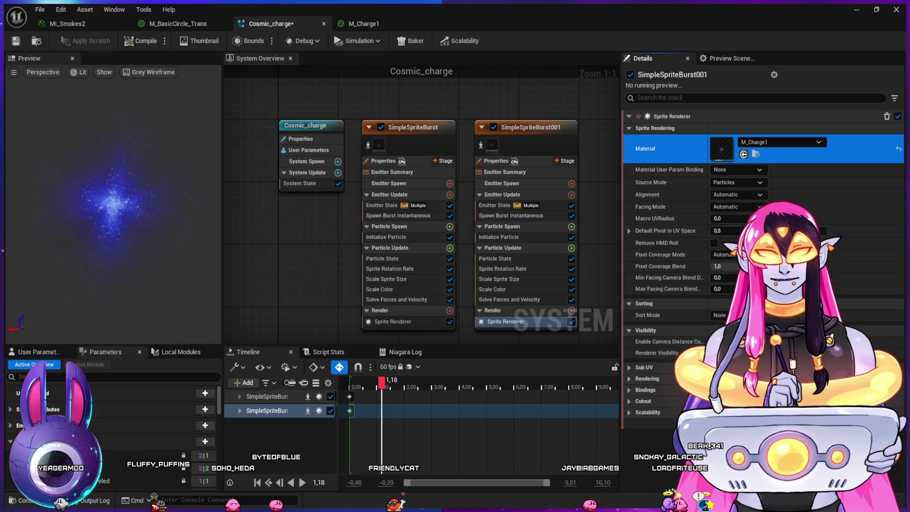
pyautogui.hotkey('ctrl', 'space')
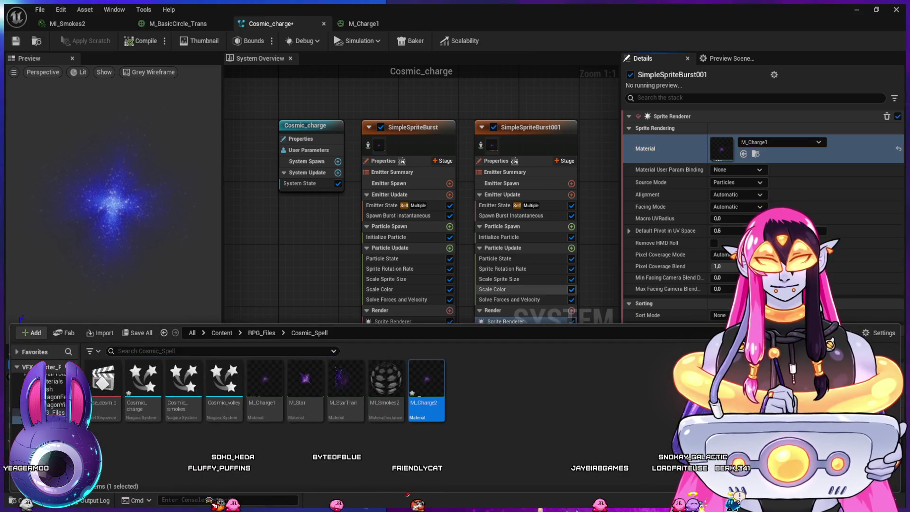
pyautogui.click(743, 154)
# Step: Open the M_Charge2 material graph and pan toward its Masking area
pyautogui.hotkey('ctrl', 'space')
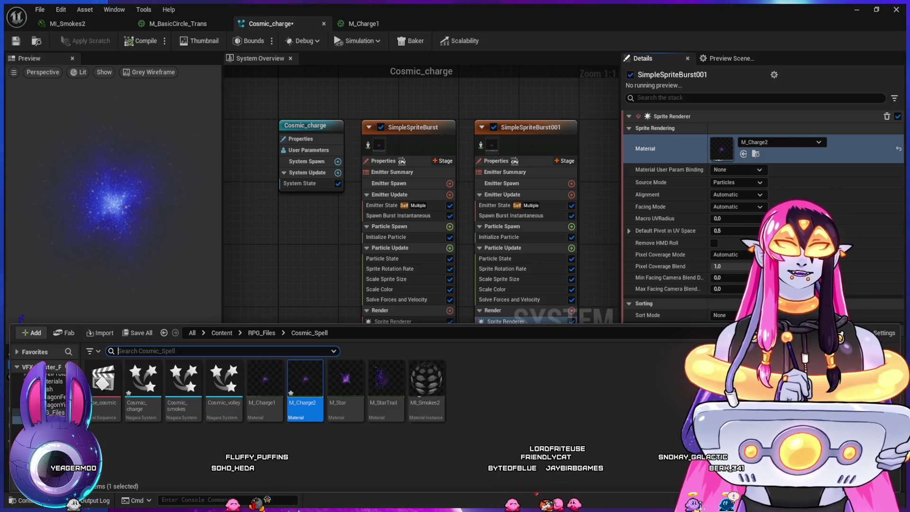
pyautogui.click(663, 148)
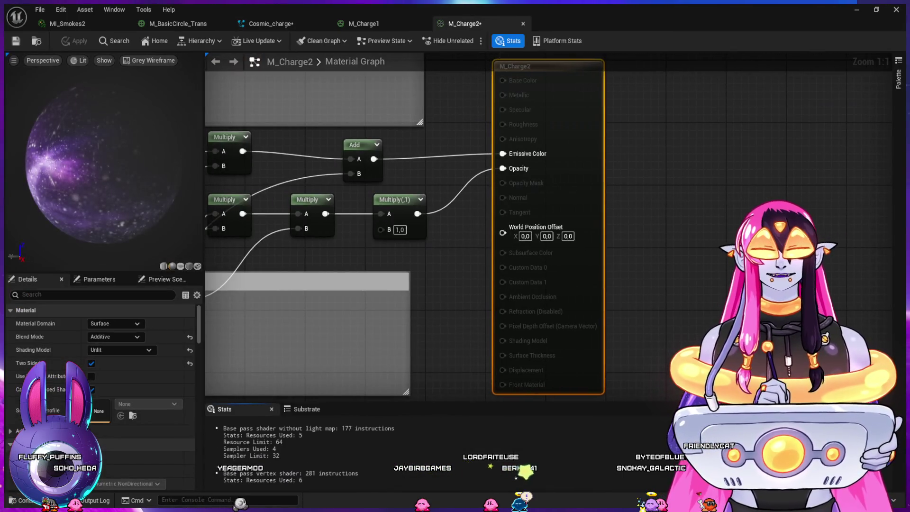
pyautogui.moveTo(237, 379); pyautogui.dragTo(545, 186)
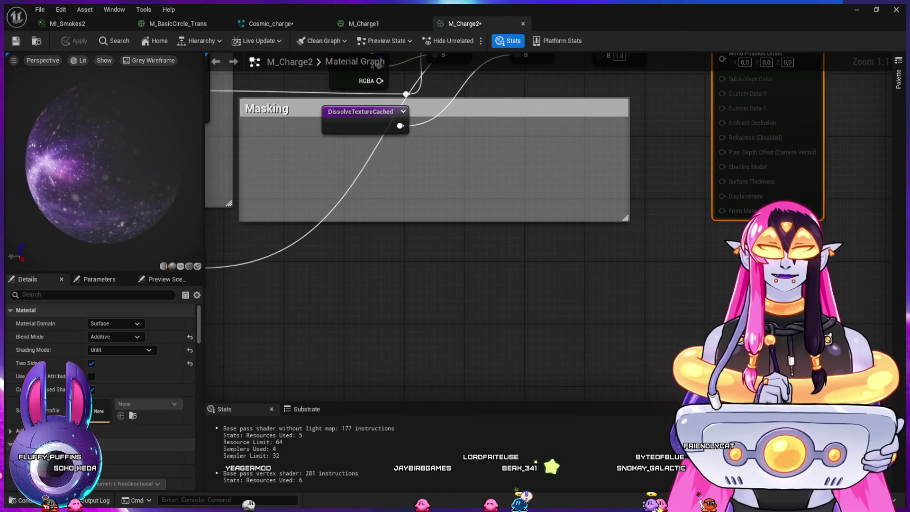
# Step: Set M_Charge2's Dissolve Noise texture parameter to T_Circle_02 from the Circles folder
pyautogui.moveTo(289, 298)
pyautogui.mouseDown()
pyautogui.moveTo(577, 264)
pyautogui.moveTo(606, 107)
pyautogui.mouseUp()
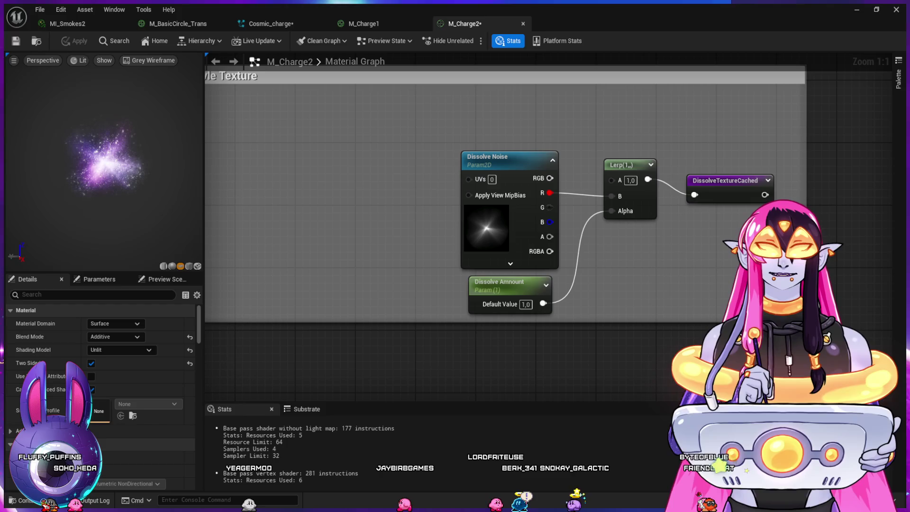
pyautogui.click(493, 160)
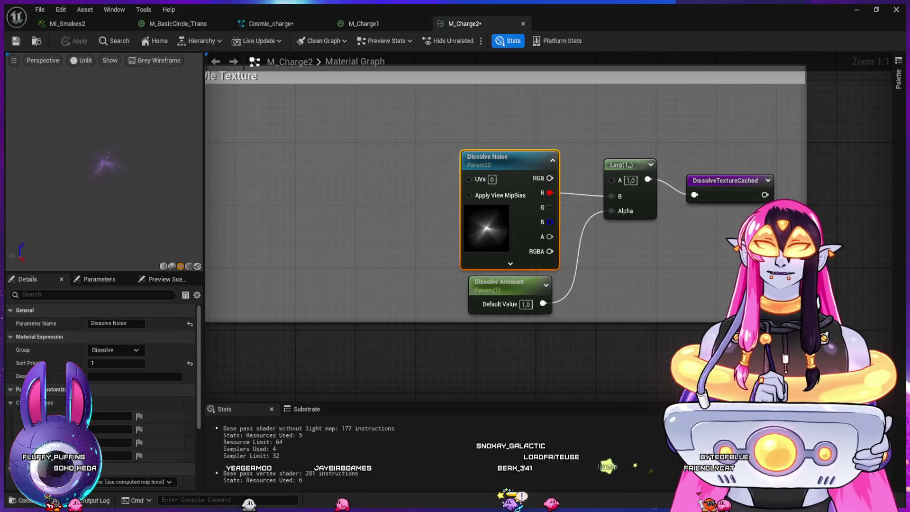
pyautogui.hotkey('ctrl', 'space')
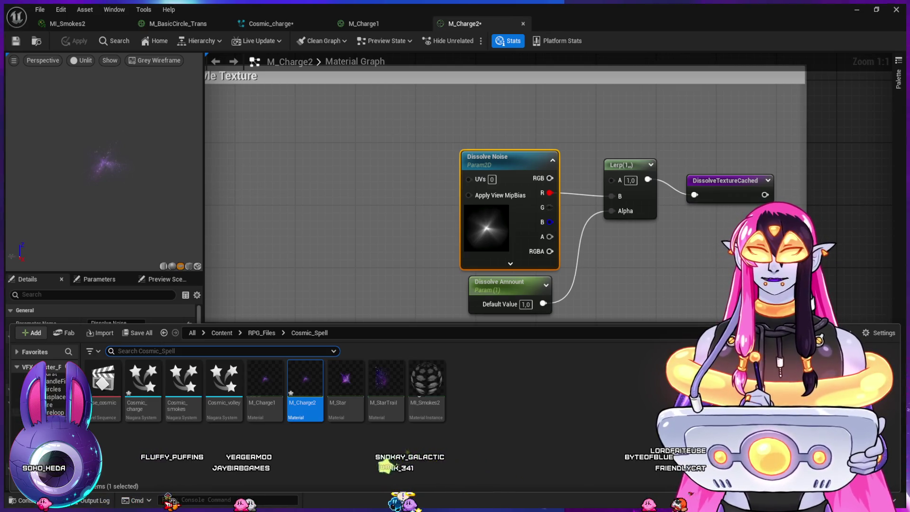
pyautogui.click(54, 389)
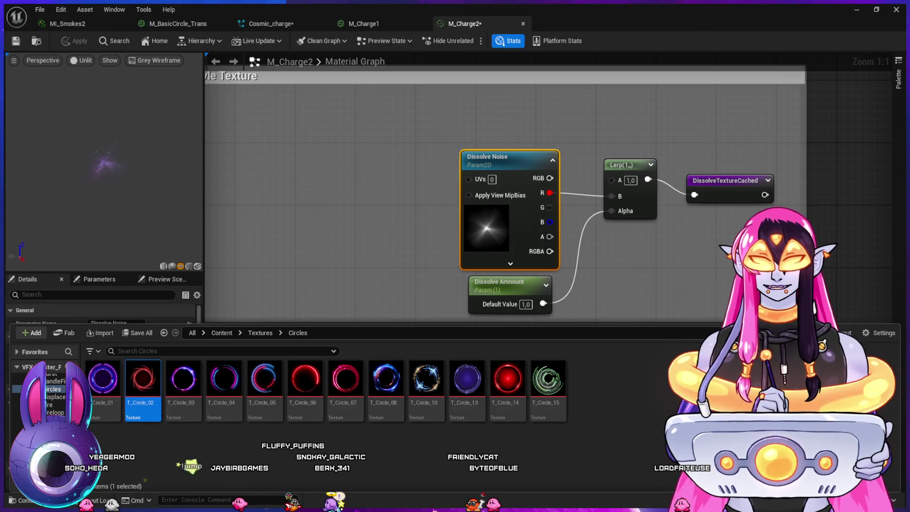
pyautogui.hotkey('ctrl', 'space')
# Step: Try Dissolve Amount defaults of 0.5 and 2, settling on 1
pyautogui.scroll(-5, 102, 393)
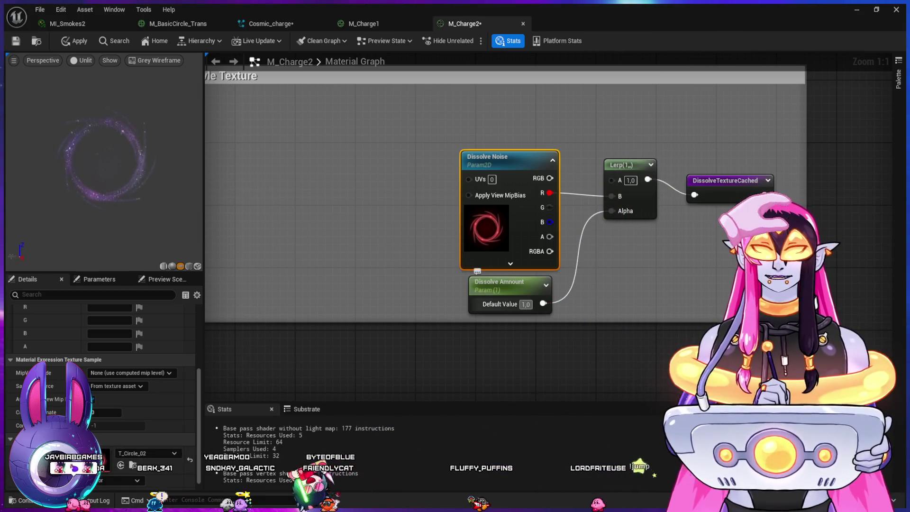
pyautogui.write('0.5')
pyautogui.press('Return')
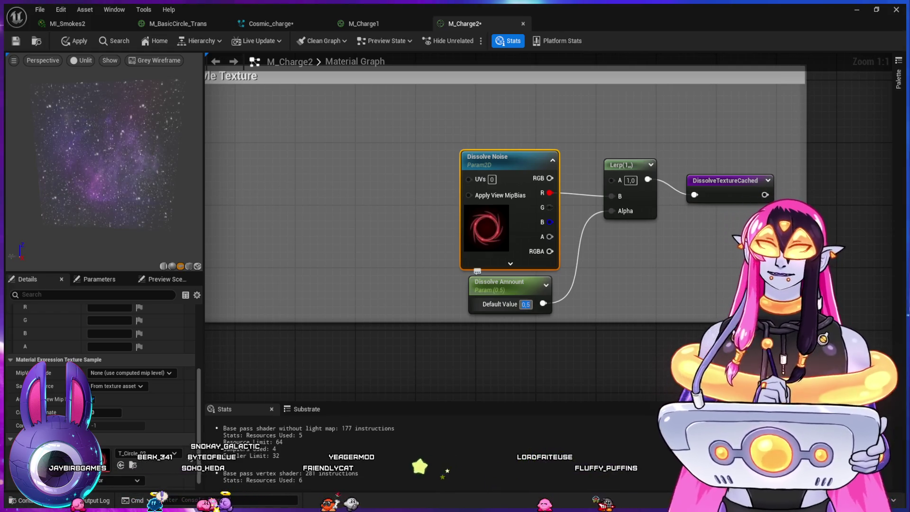
pyautogui.press('Return')
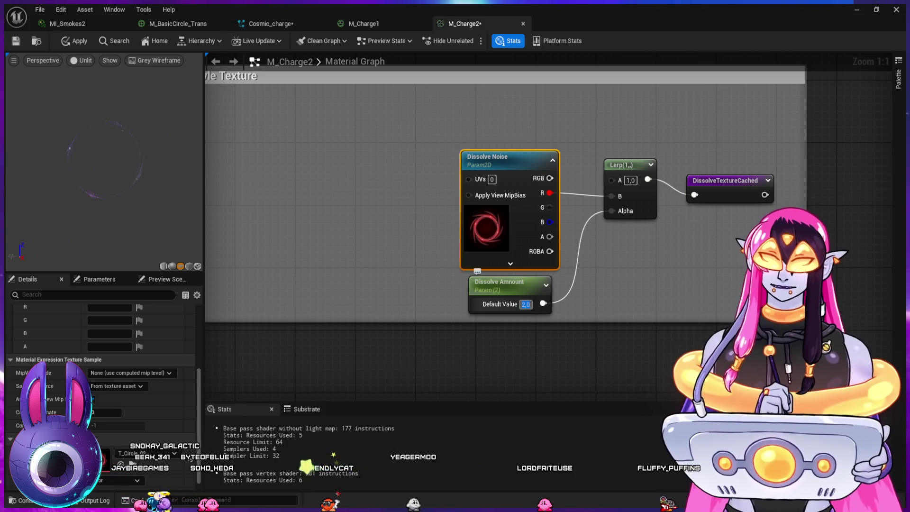
pyautogui.press('Return')
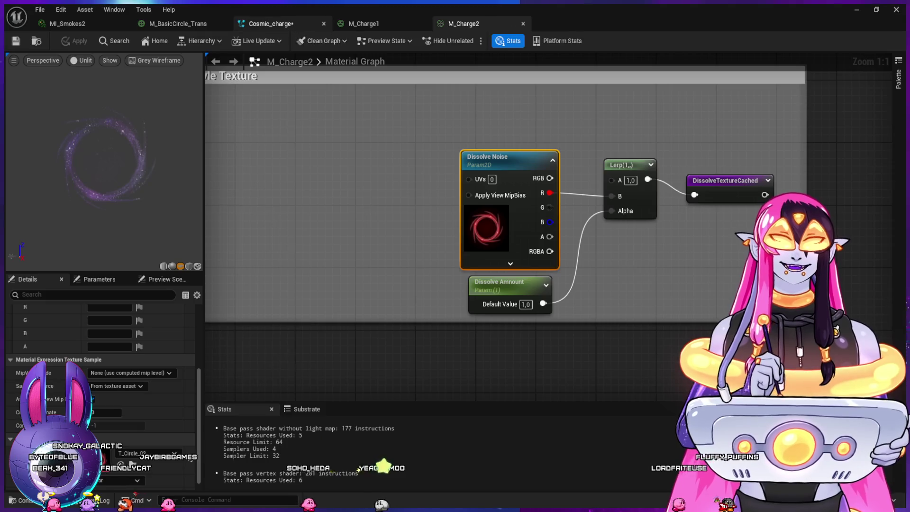
# Step: In SimpleSpriteBurst001's Emitter State, set Loop Duration to 0.5 and Loop Count to 3
pyautogui.click(270, 24)
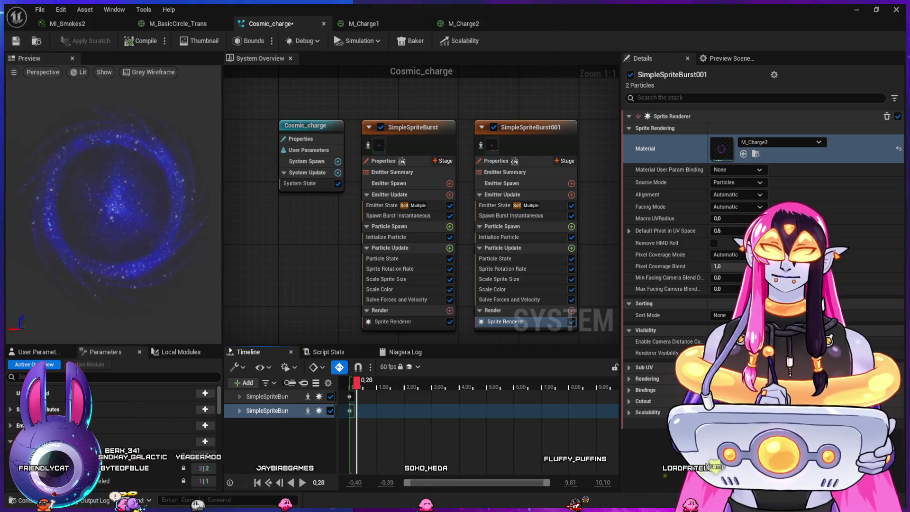
pyautogui.click(510, 215)
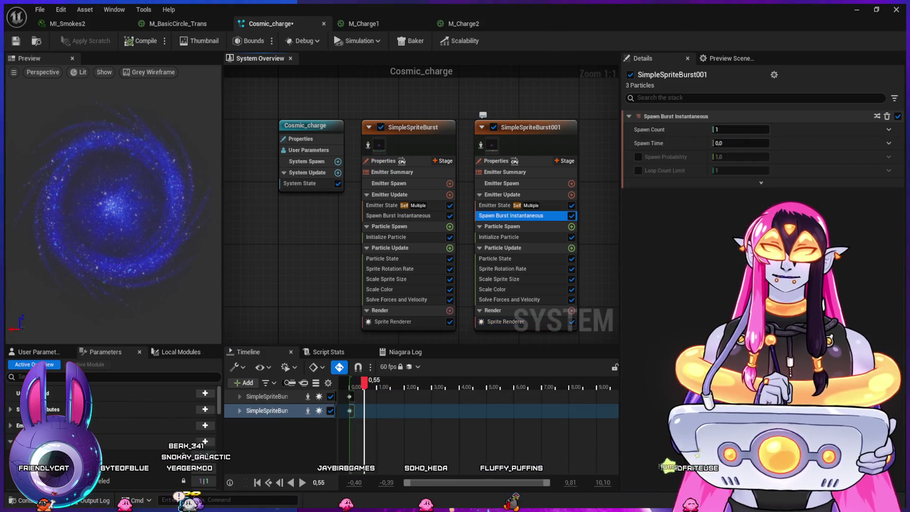
pyautogui.click(494, 205)
pyautogui.click(739, 195)
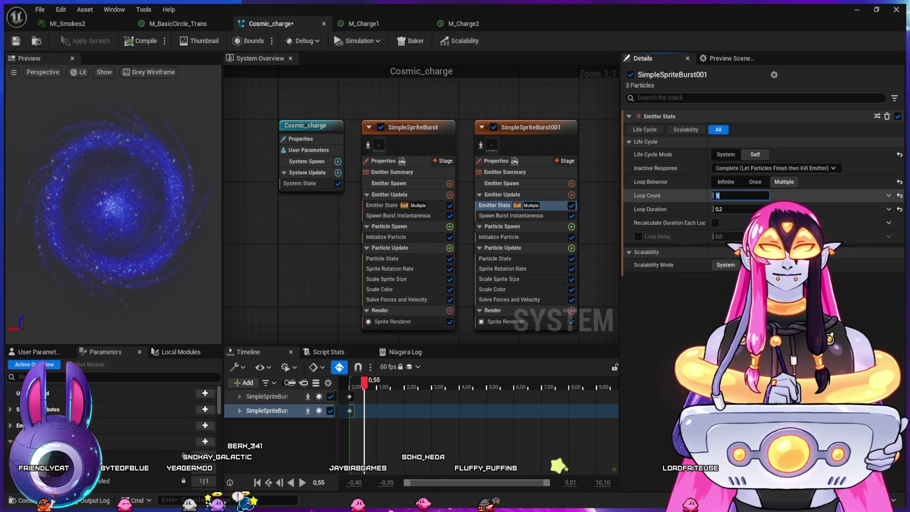
pyautogui.write('2')
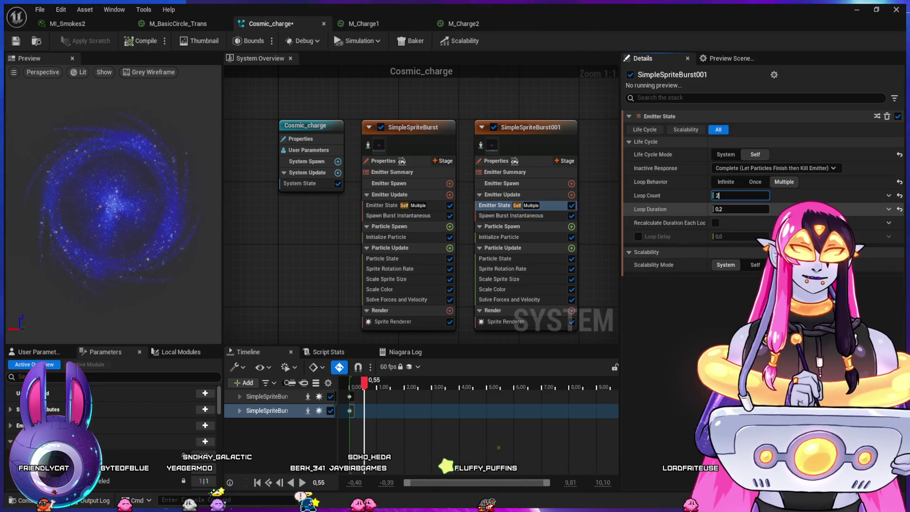
pyautogui.write('0')
pyautogui.press('Return')
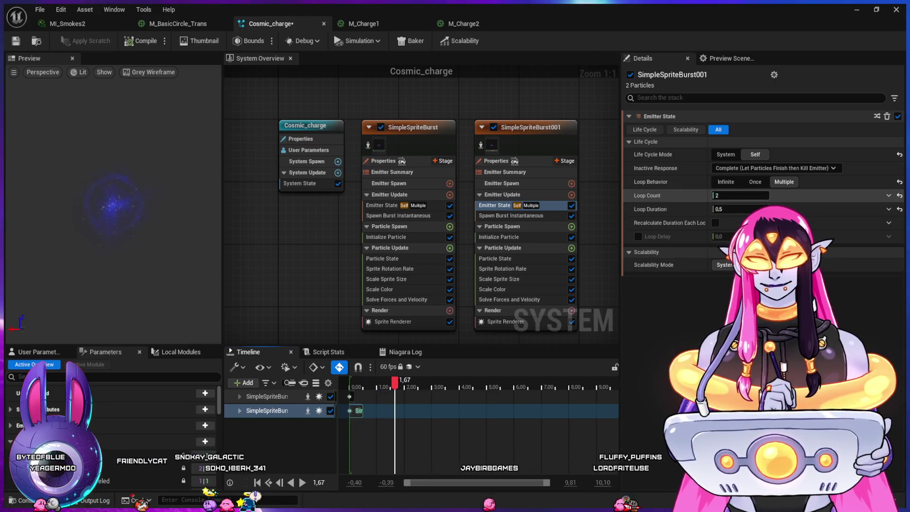
pyautogui.click(740, 195)
pyautogui.write('3')
pyautogui.press('Return')
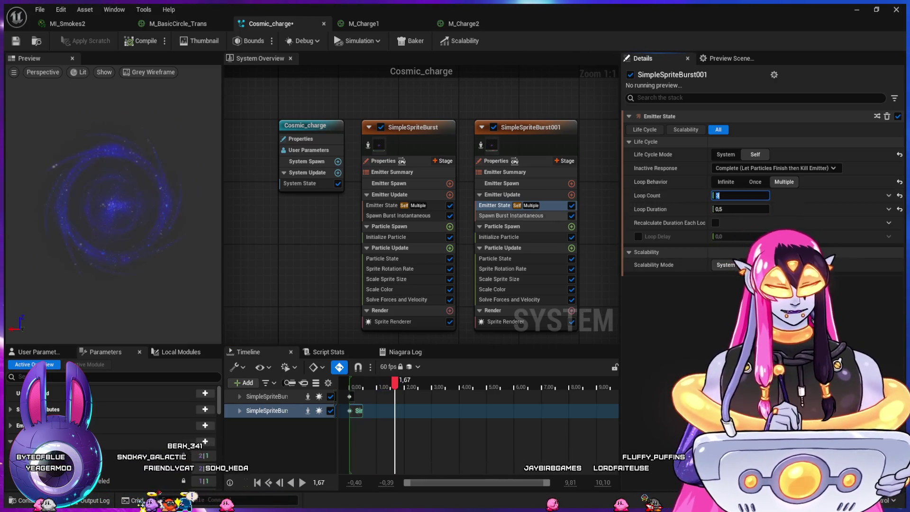
pyautogui.click(499, 237)
pyautogui.click(746, 167)
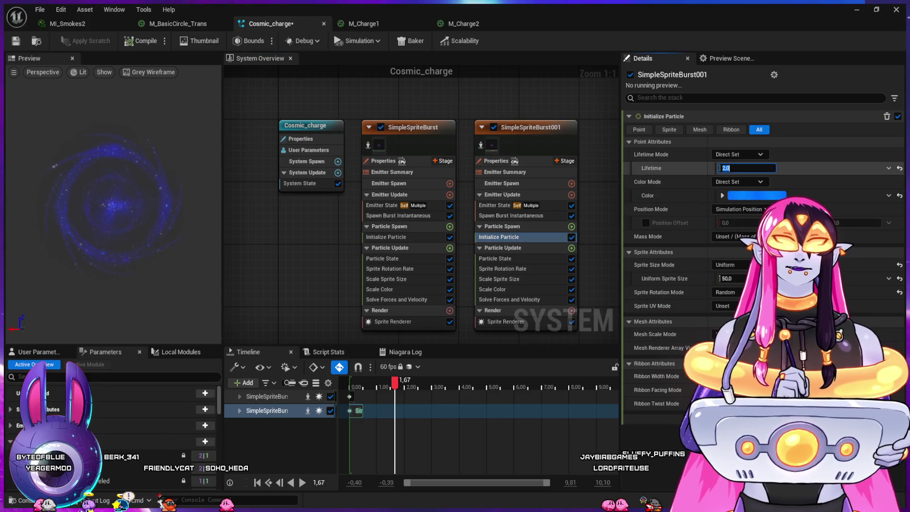
# Step: Give SimpleSpriteBurst001's particles a 1.5 lifetime and uniform sprite size 100
pyautogui.write('1')
pyautogui.press('Return')
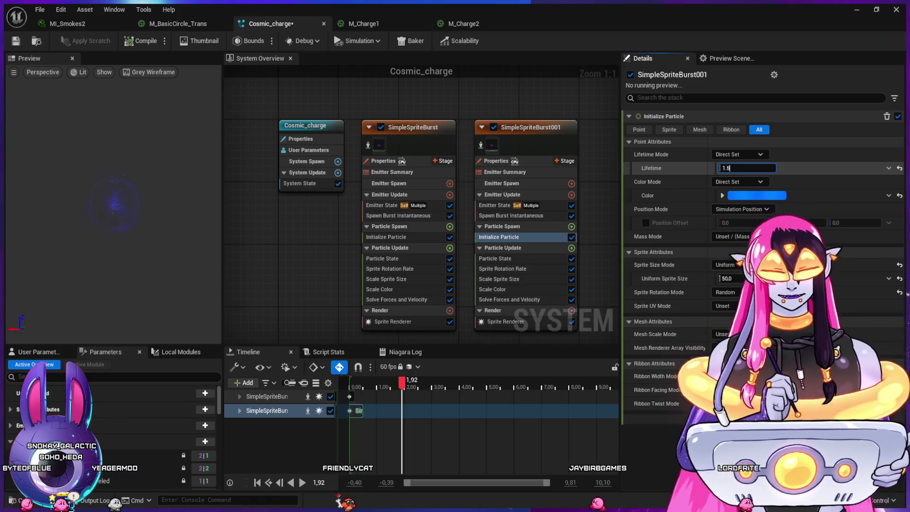
pyautogui.press('Return')
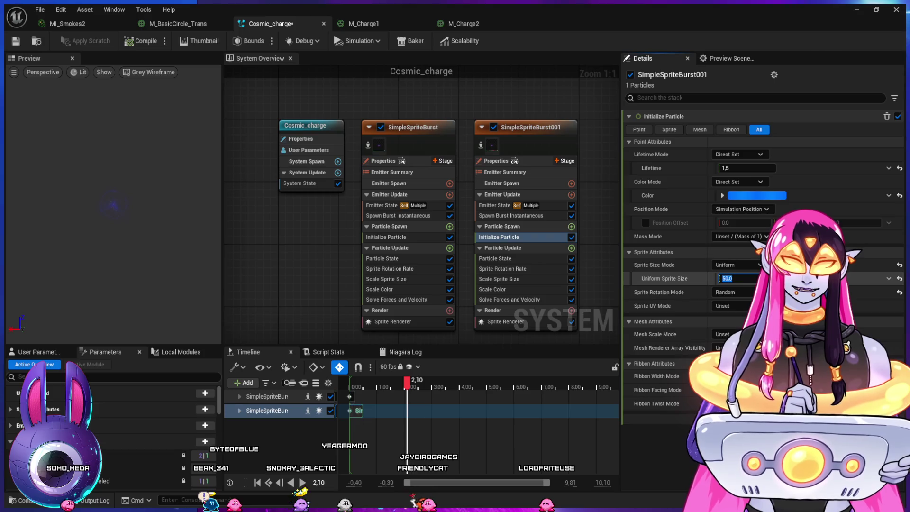
pyautogui.write('100')
pyautogui.press('Return')
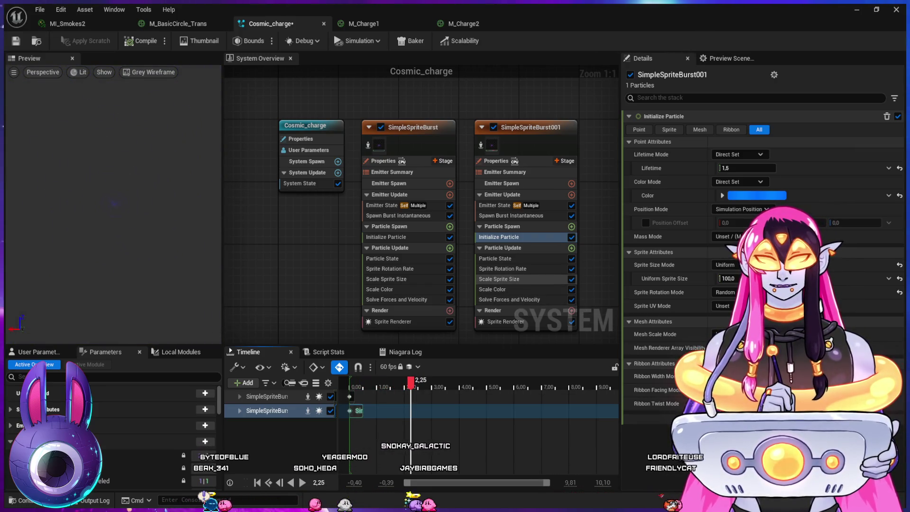
# Step: Add a lowered key to the Scale Sprite Size curve to reshape the size falloff
pyautogui.click(499, 279)
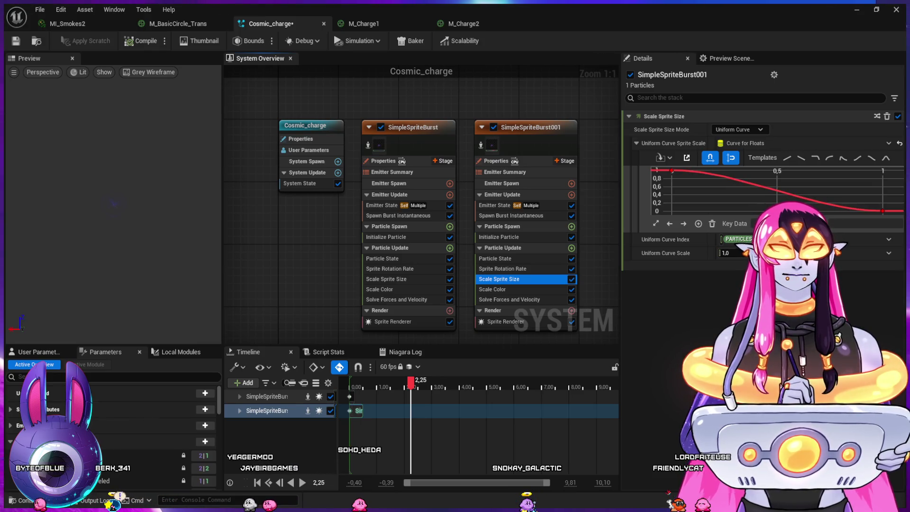
pyautogui.middleClick(855, 202)
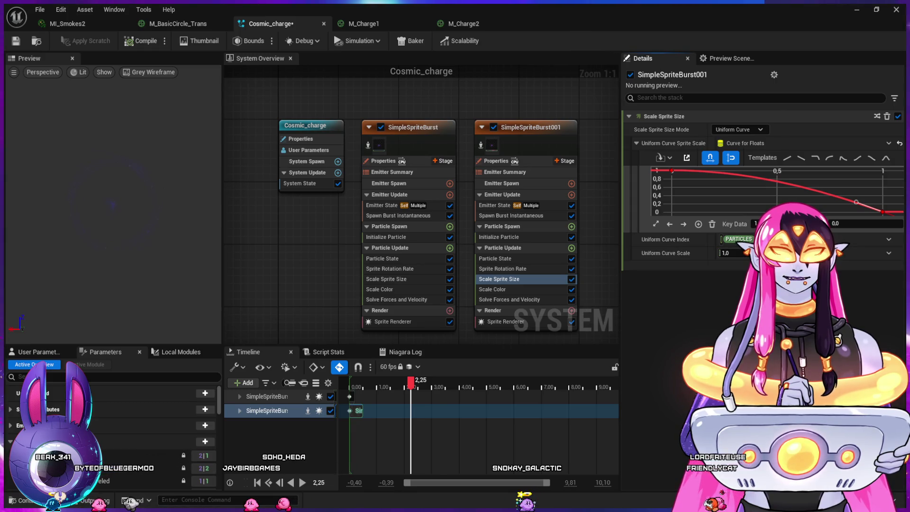
pyautogui.moveTo(855, 202); pyautogui.dragTo(854, 209)
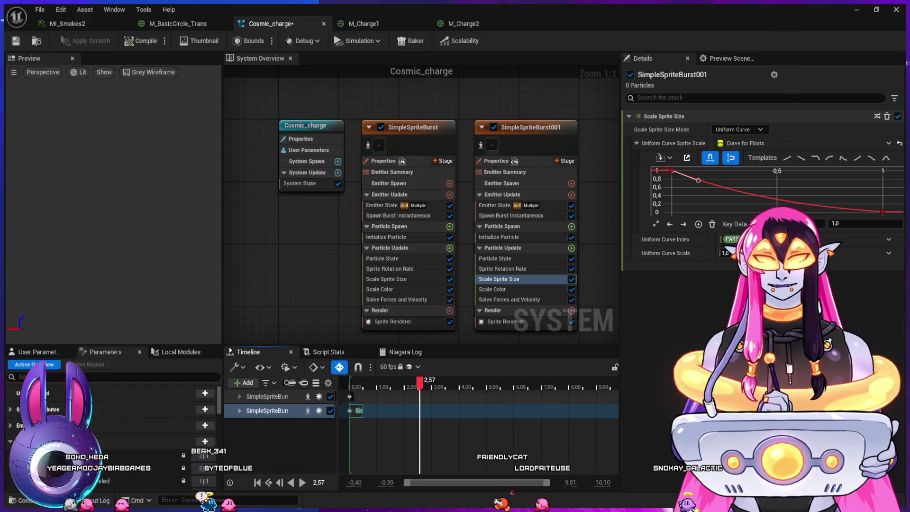
pyautogui.hotkey('alt', 'Tab')
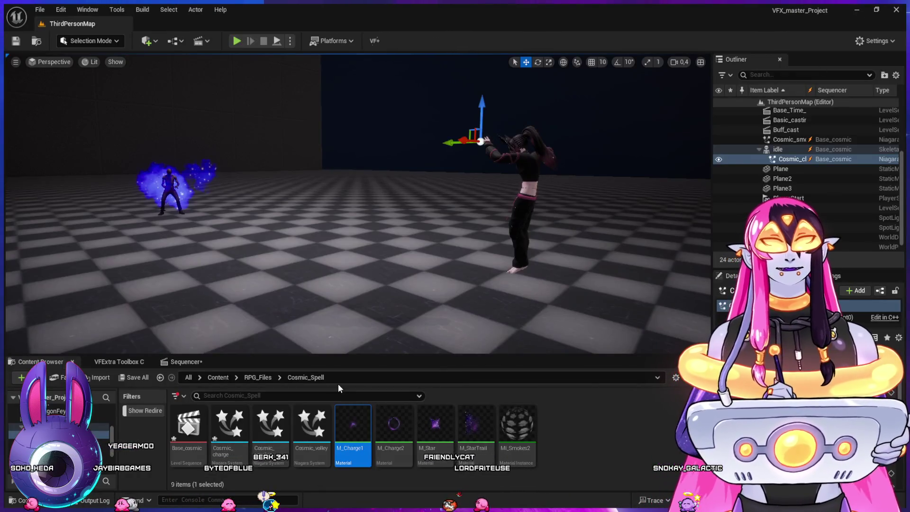
# Step: Preview the charge on the character and move its Life Cycle section to start at frame 0312
pyautogui.click(189, 361)
pyautogui.press('space')
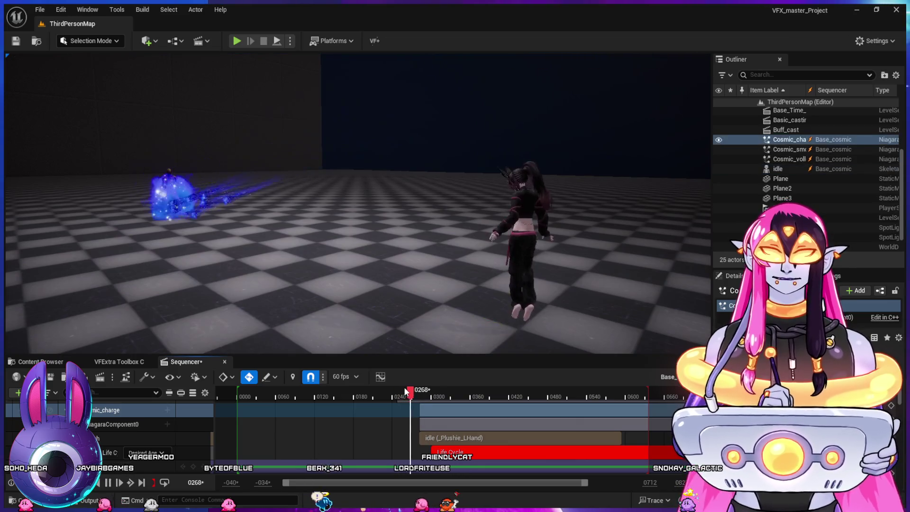
pyautogui.press('space')
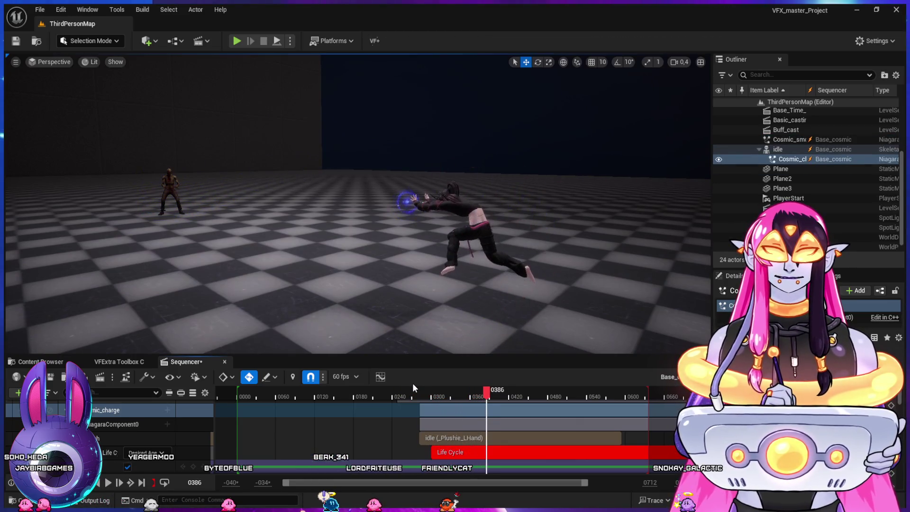
pyautogui.click(422, 394)
pyautogui.moveTo(422, 396); pyautogui.dragTo(449, 413)
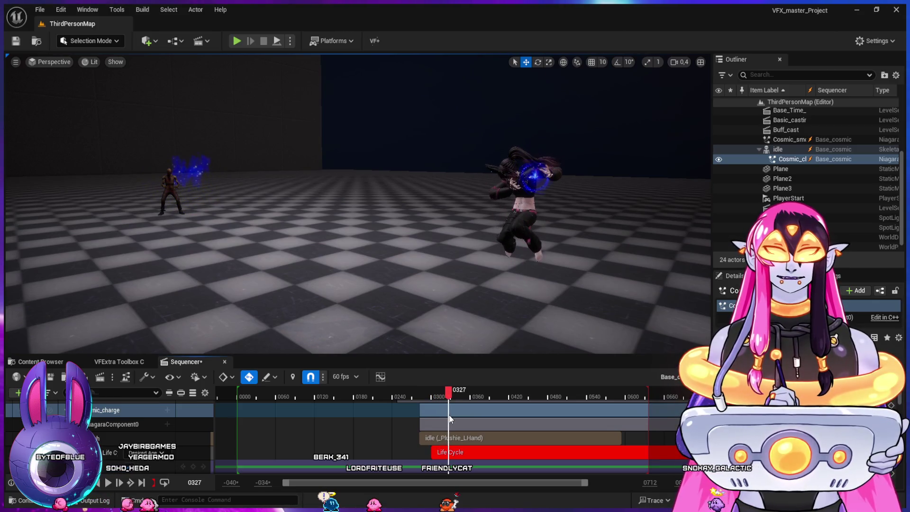
pyautogui.moveTo(457, 451); pyautogui.dragTo(467, 452)
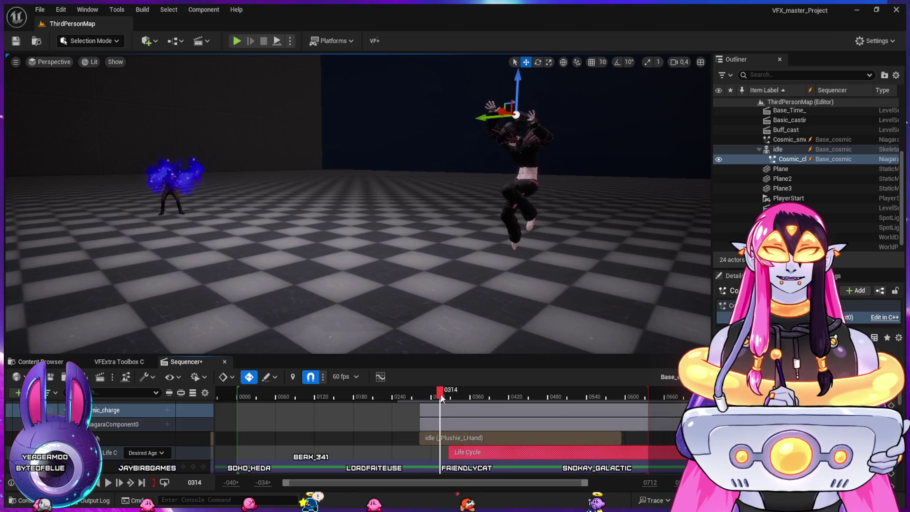
pyautogui.moveTo(450, 403)
pyautogui.mouseDown()
pyautogui.moveTo(442, 401)
pyautogui.moveTo(515, 424)
pyautogui.moveTo(557, 424)
pyautogui.moveTo(439, 420)
pyautogui.moveTo(492, 427)
pyautogui.mouseUp()
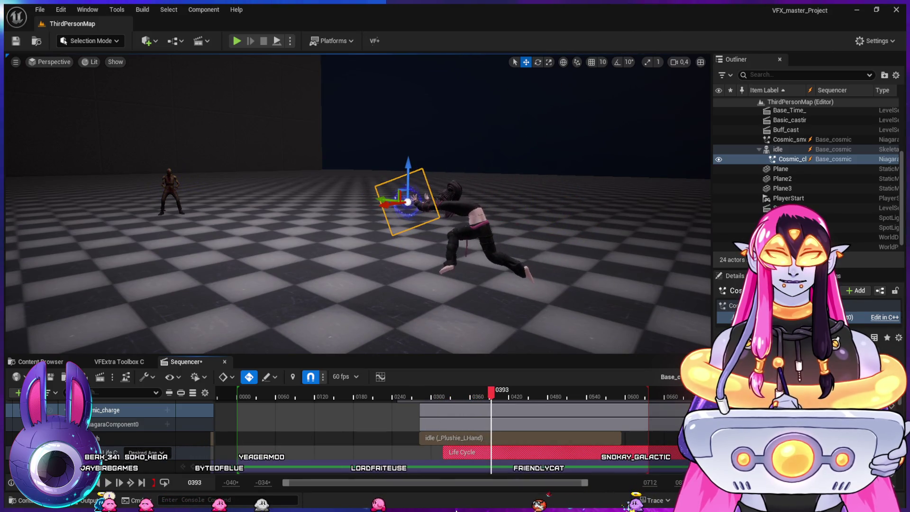
pyautogui.hotkey('alt', 'Tab')
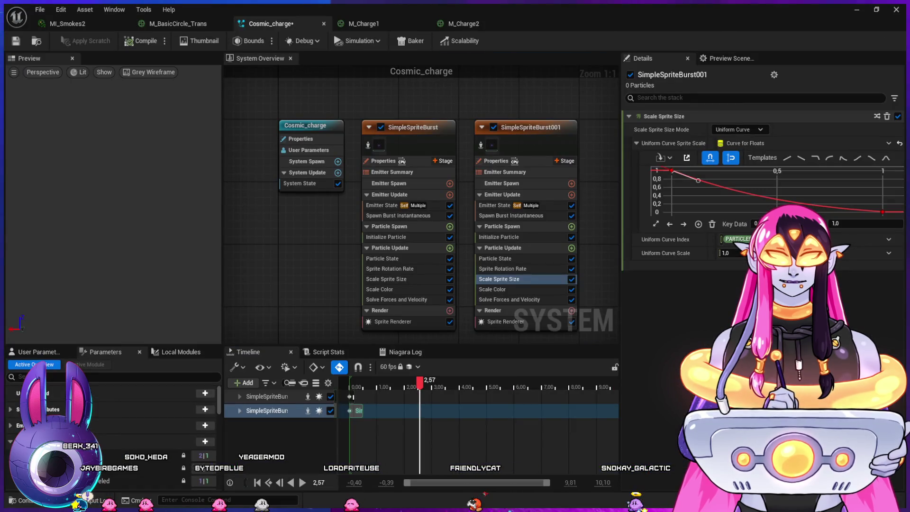
# Step: Duplicate SimpleSpriteBurst001 as SimpleSpriteBurst002, set to play Once with a 1.0 loop duration
pyautogui.click(413, 127)
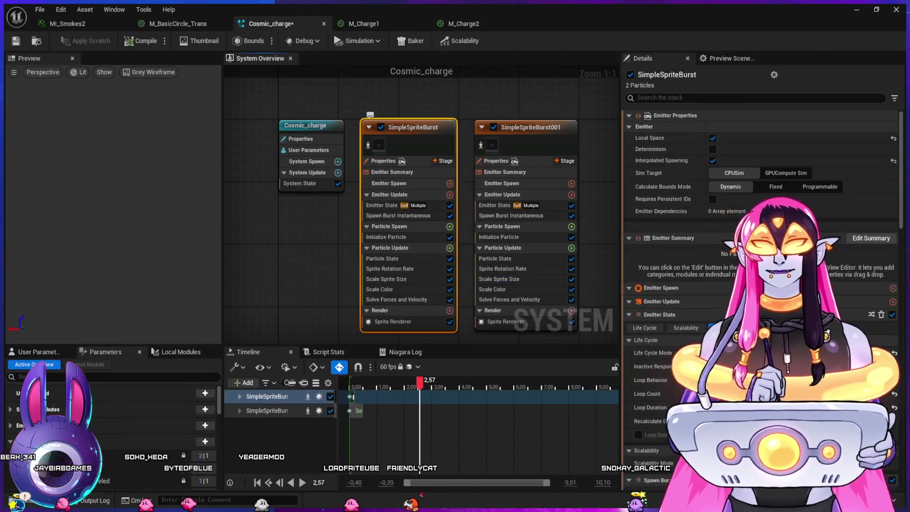
pyautogui.moveTo(521, 237); pyautogui.dragTo(360, 221)
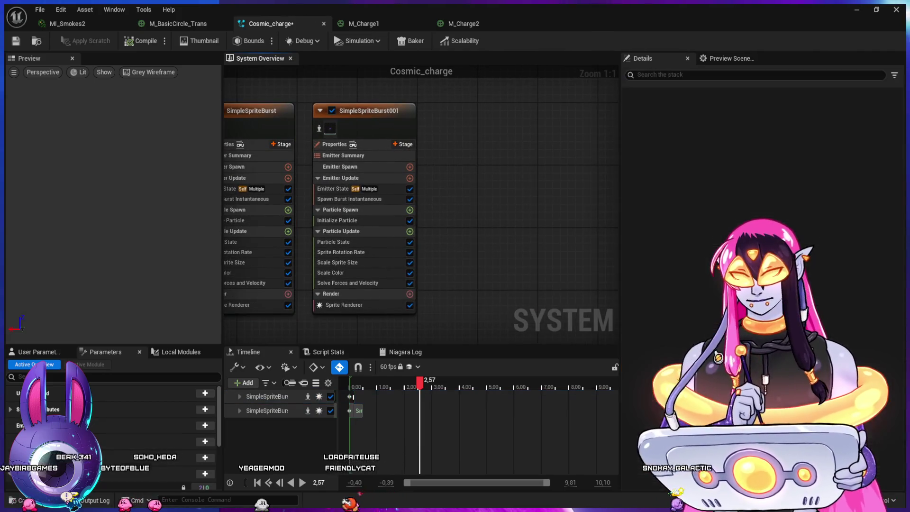
pyautogui.click(521, 213)
pyautogui.hotkey('ctrl', 'v')
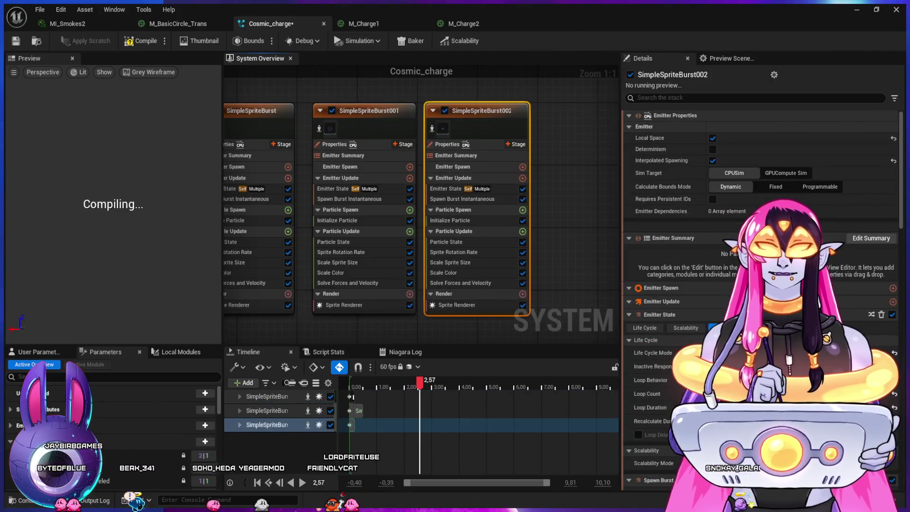
pyautogui.click(462, 199)
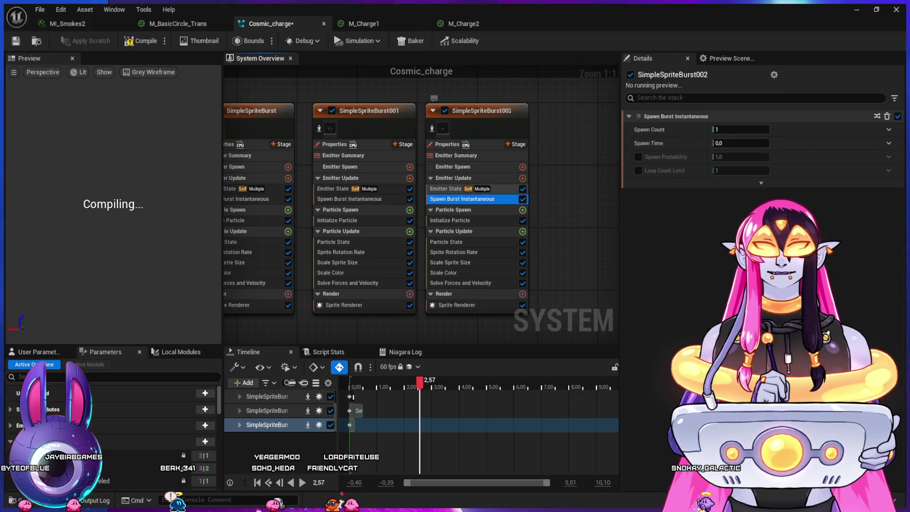
pyautogui.click(433, 92)
pyautogui.click(445, 189)
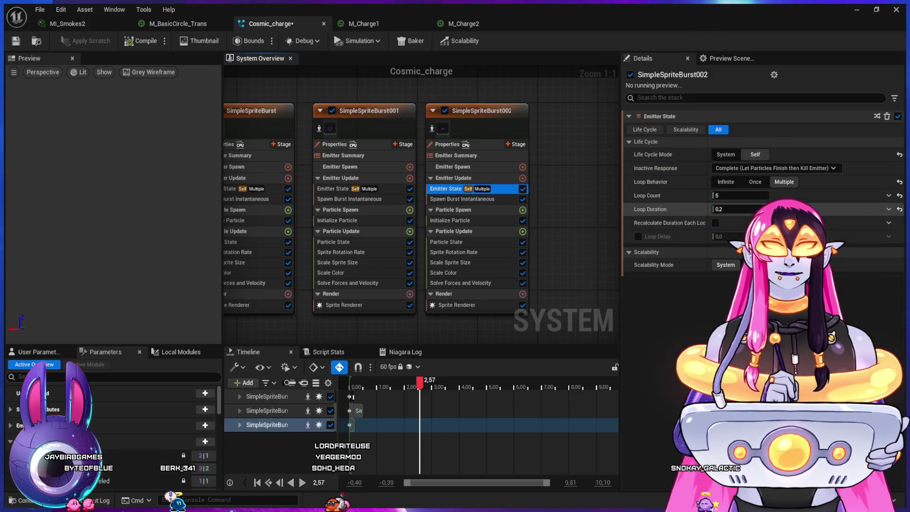
pyautogui.click(755, 181)
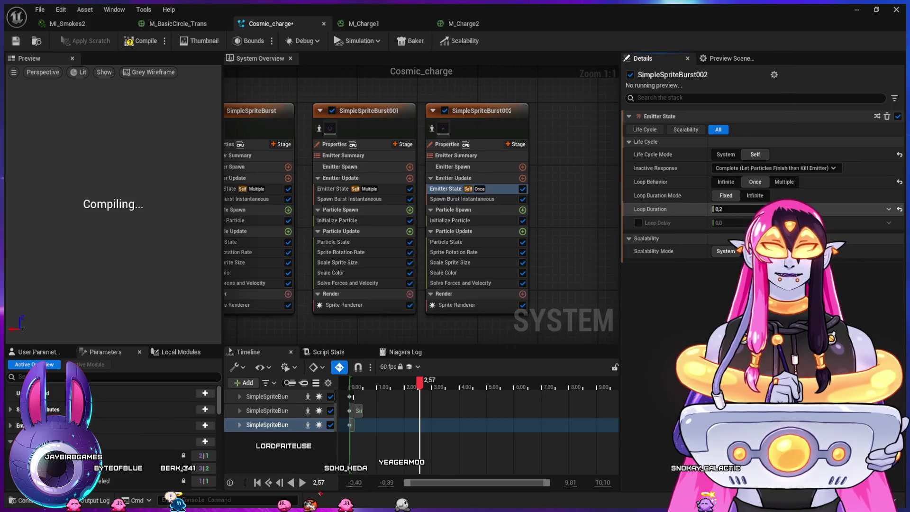
pyautogui.write('1')
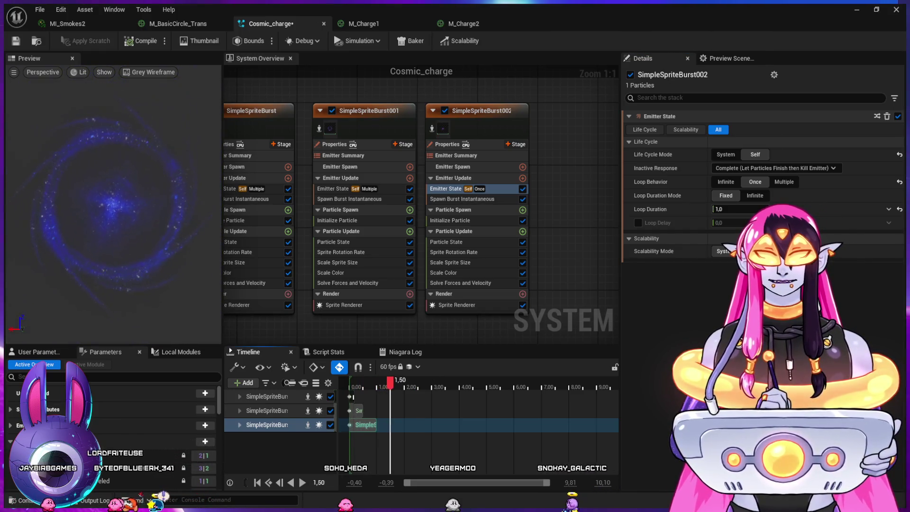
# Step: Browse from Cosmic_Spell to the Cosmic_Door_Attack Material folder and open M_StarEdge
pyautogui.click(456, 305)
pyautogui.hotkey('ctrl', 'space')
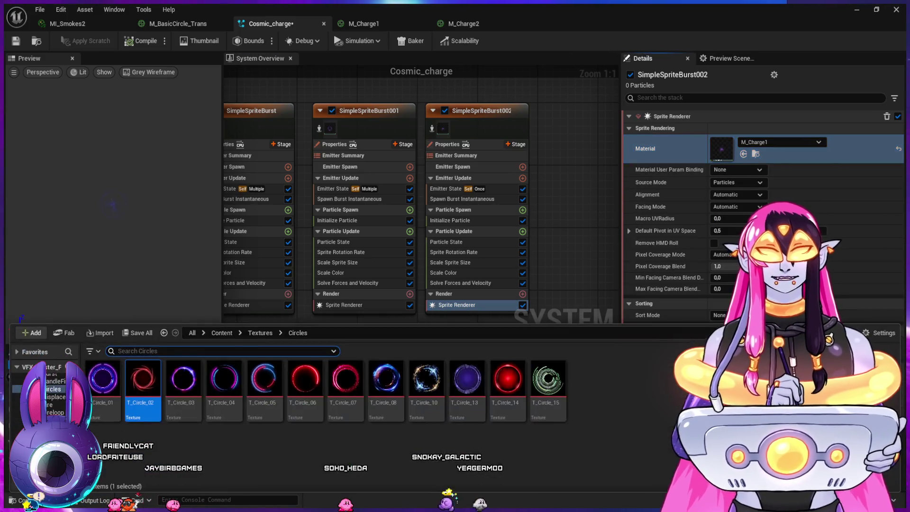
pyautogui.scroll(3, 47, 394)
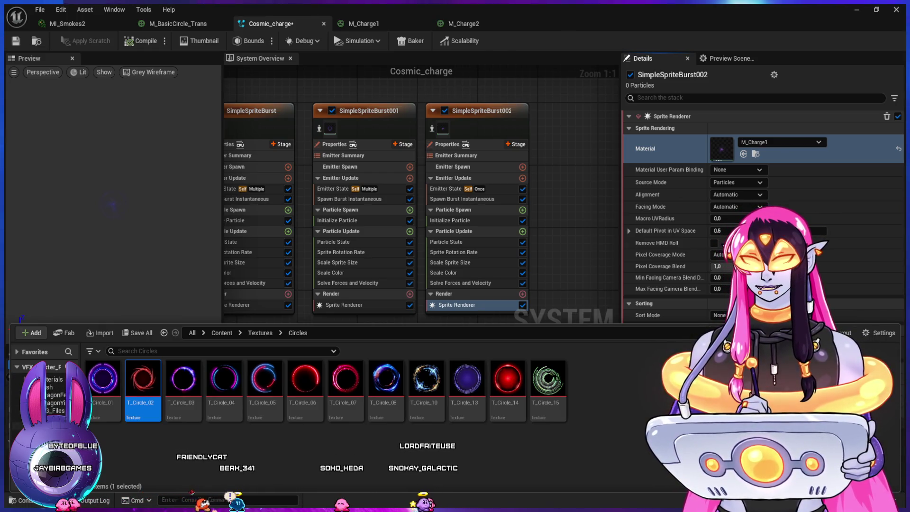
pyautogui.click(29, 418)
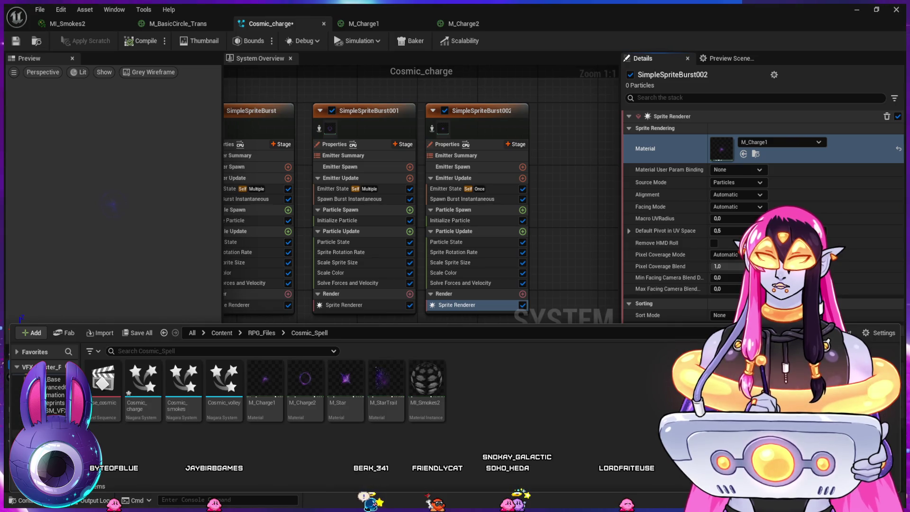
pyautogui.click(16, 434)
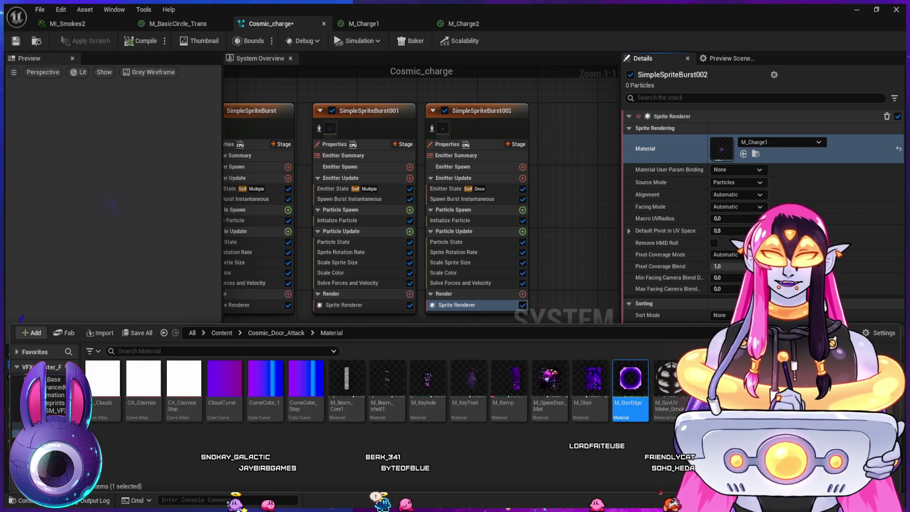
pyautogui.press('Return')
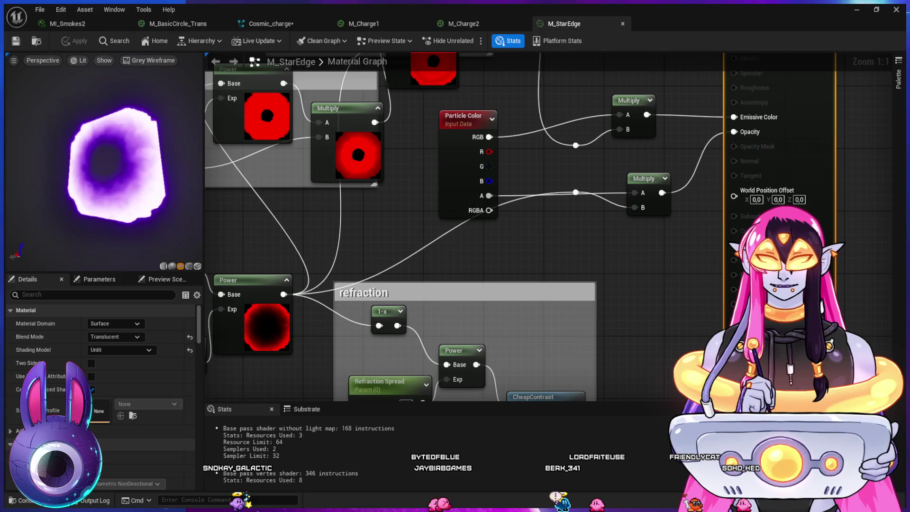
# Step: Look over M_StarEdge's glow edge, cutoff and color nodes, then close it to return to M_Charge2
pyautogui.moveTo(427, 237)
pyautogui.mouseDown()
pyautogui.moveTo(484, 218)
pyautogui.moveTo(691, 204)
pyautogui.moveTo(687, 213)
pyautogui.mouseUp()
pyautogui.scroll(-4, 462, 220)
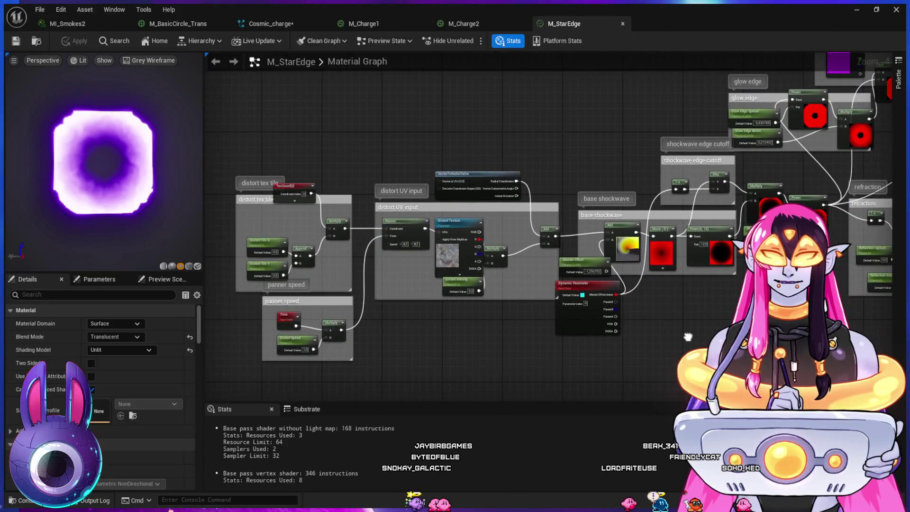
pyautogui.scroll(3, 466, 338)
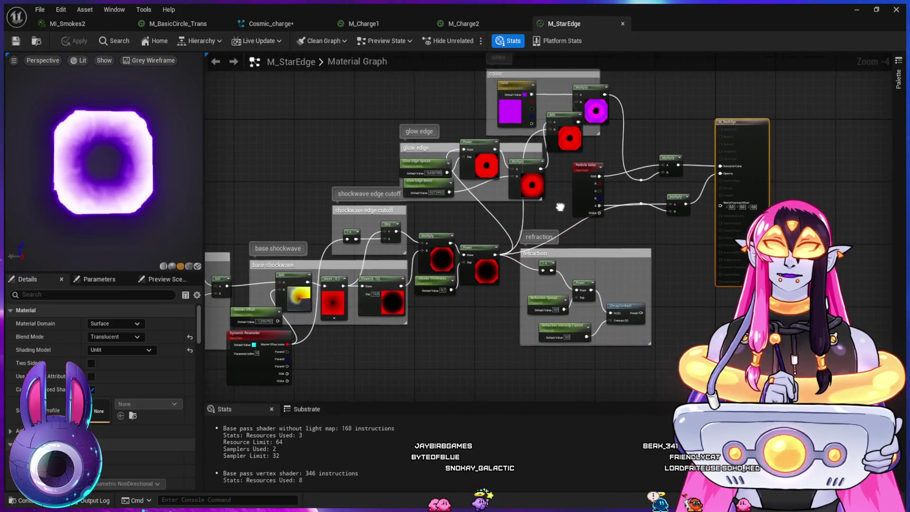
pyautogui.scroll(1, 466, 338)
pyautogui.moveTo(466, 338)
pyautogui.mouseDown()
pyautogui.moveTo(583, 332)
pyautogui.moveTo(545, 309)
pyautogui.mouseUp()
pyautogui.hotkey('ctrl', 'w')
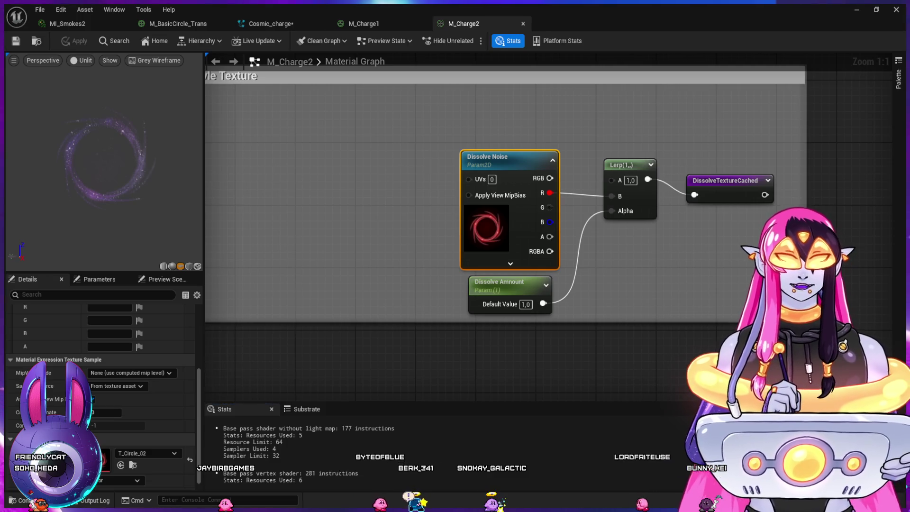
# Step: Assign M_Power_Bubble1 as the Cosmic_charge sprite renderer's material
pyautogui.scroll(-2, 478, 320)
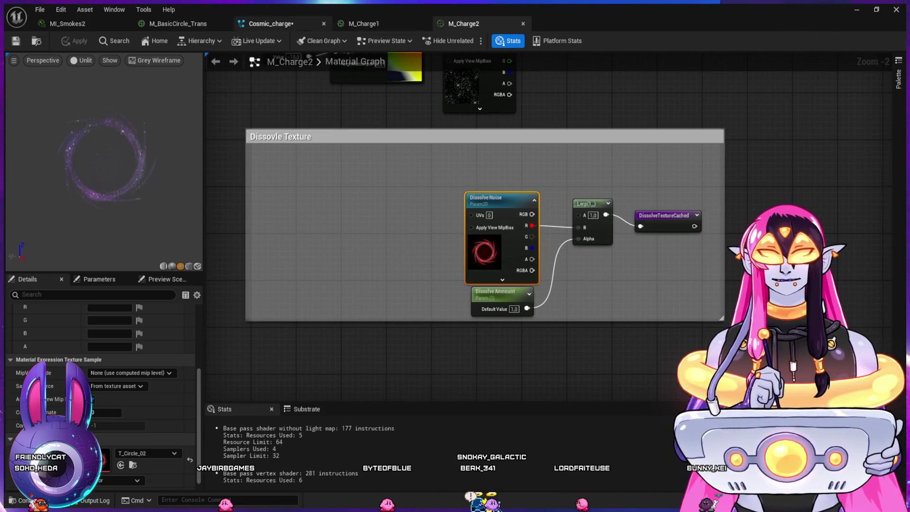
pyautogui.click(270, 23)
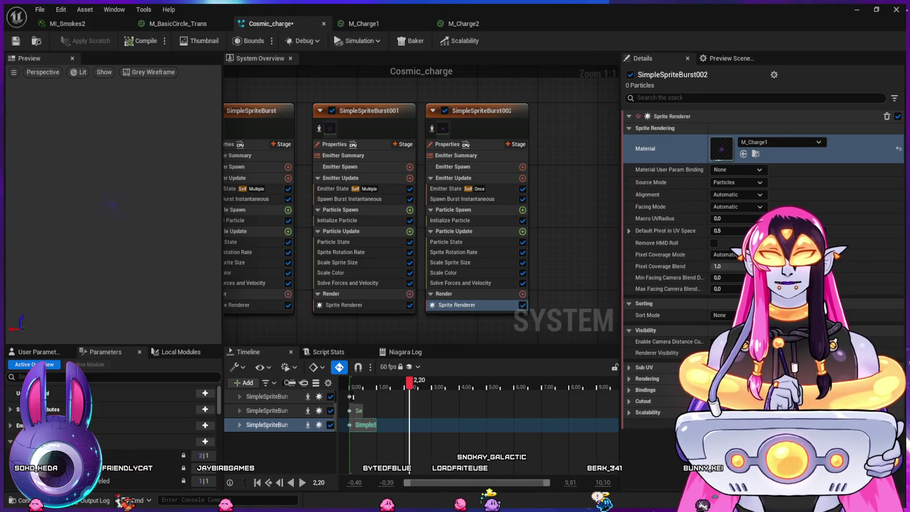
pyautogui.click(663, 148)
pyautogui.hotkey('ctrl', 'space')
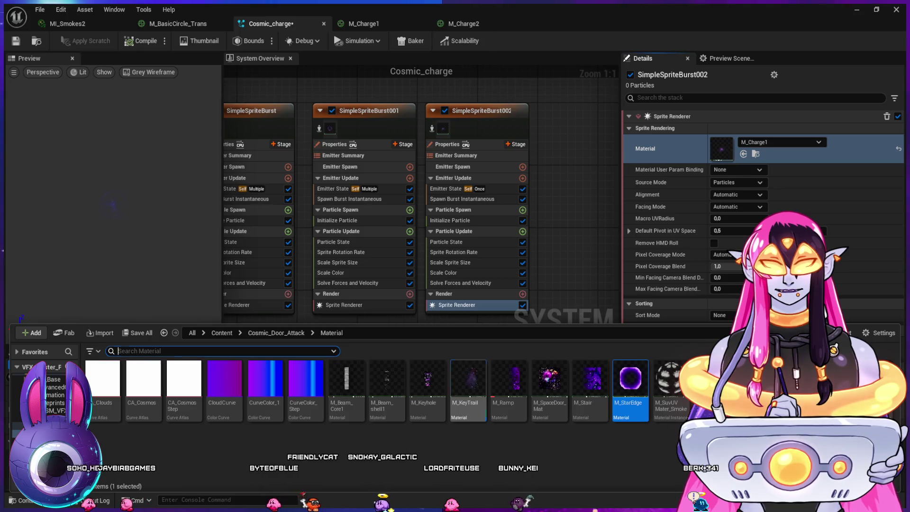
pyautogui.click(468, 384)
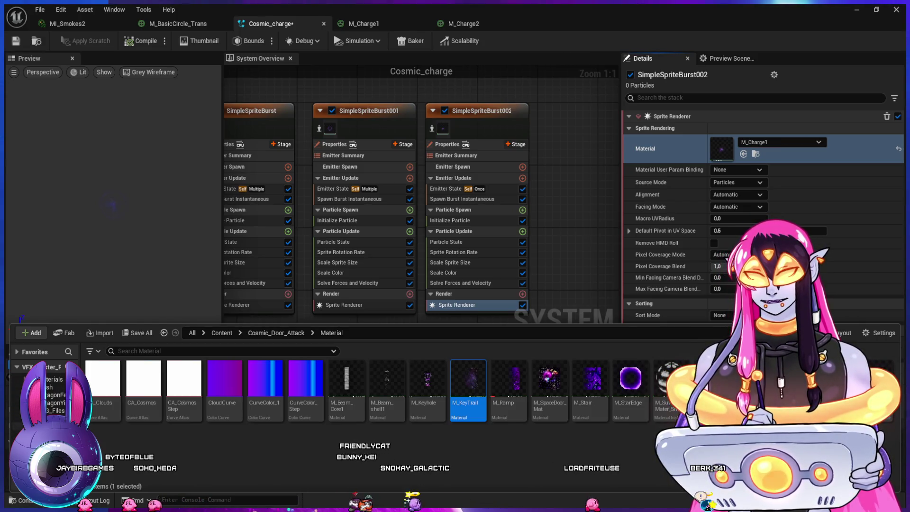
pyautogui.click(52, 410)
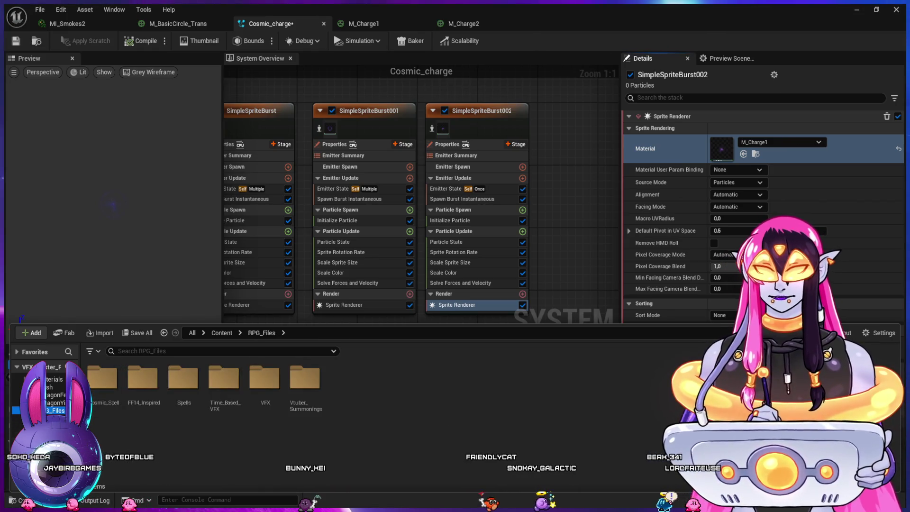
pyautogui.hotkey('alt', 'Left')
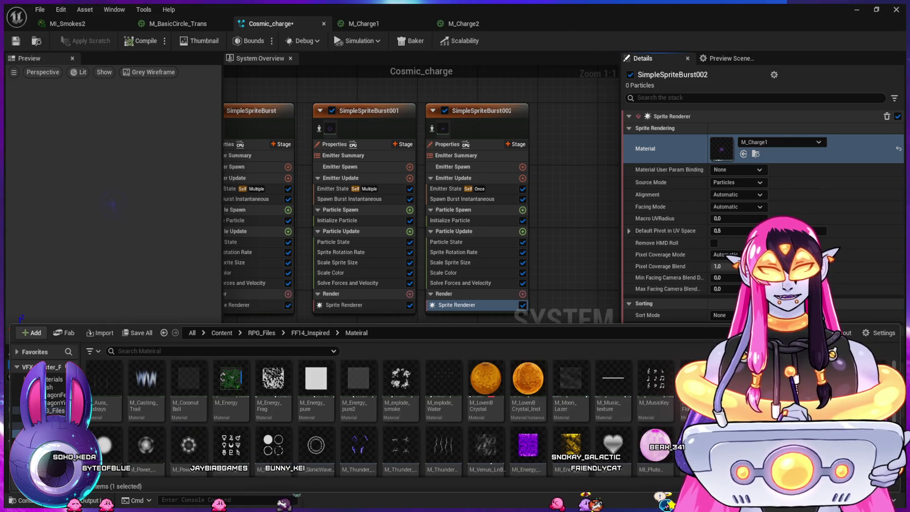
pyautogui.click(742, 154)
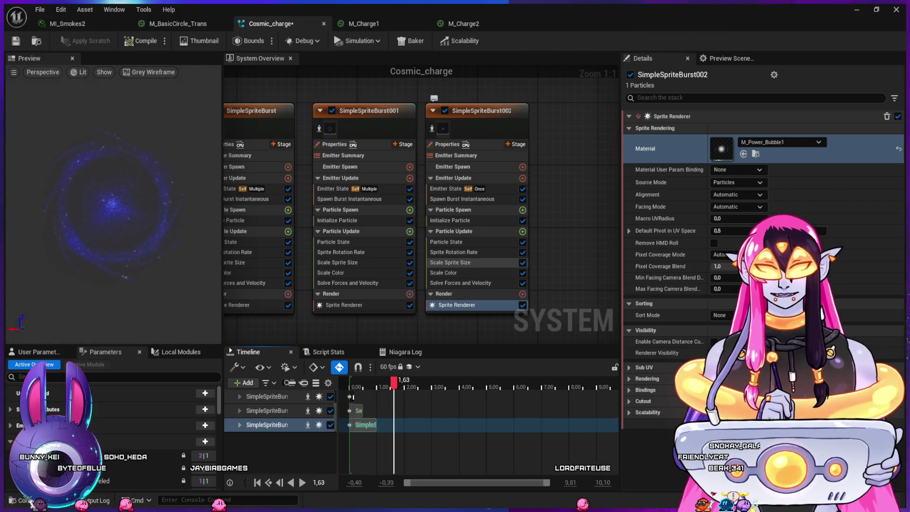
# Step: Set SimpleSpriteBurst002's particle lifetime to 3.0, save Cosmic_charge, and return to the level
pyautogui.click(450, 220)
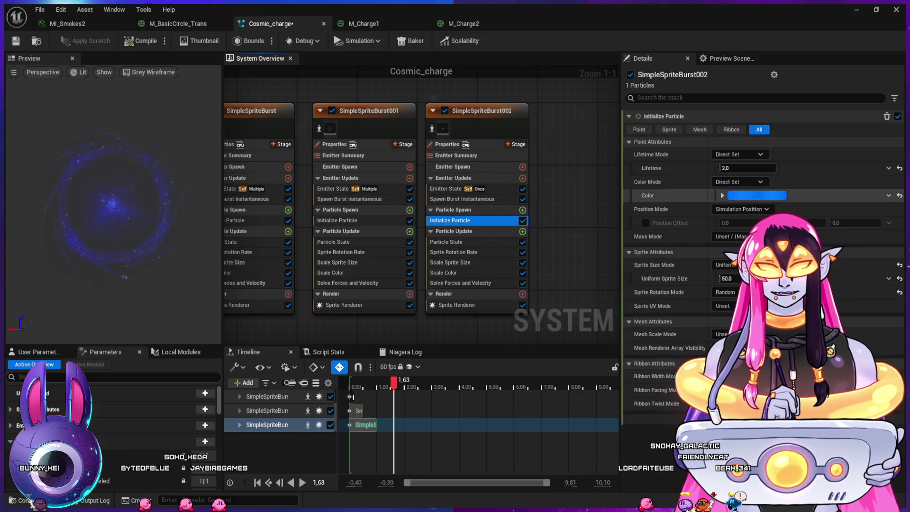
pyautogui.click(746, 168)
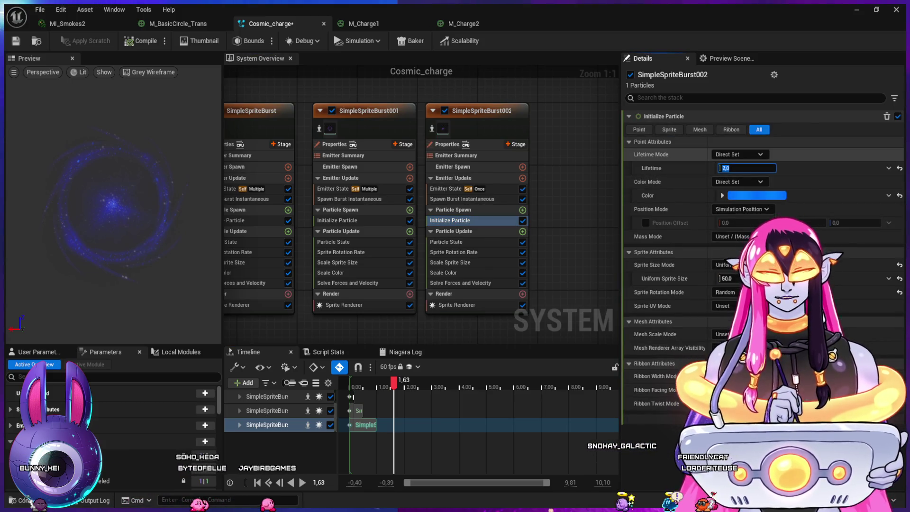
pyautogui.write('3')
pyautogui.press('Return')
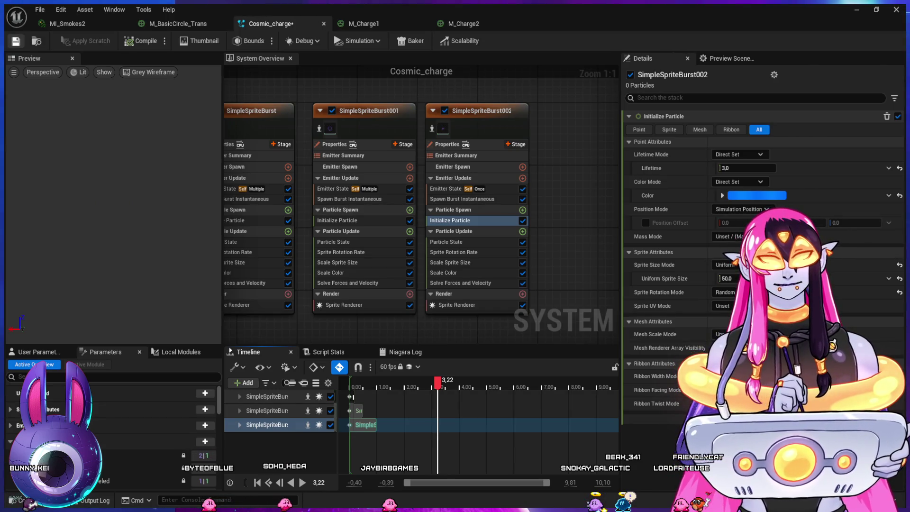
pyautogui.hotkey('ctrl', 's')
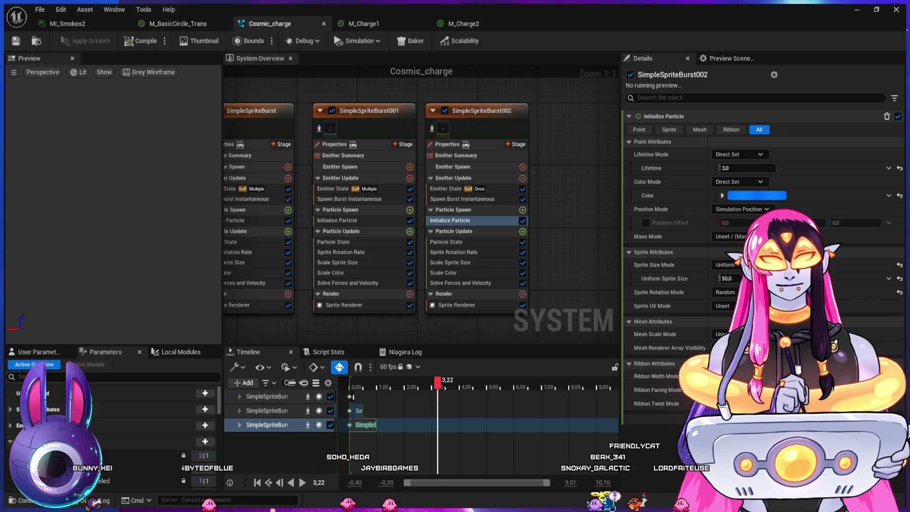
pyautogui.hotkey('alt', 'Tab')
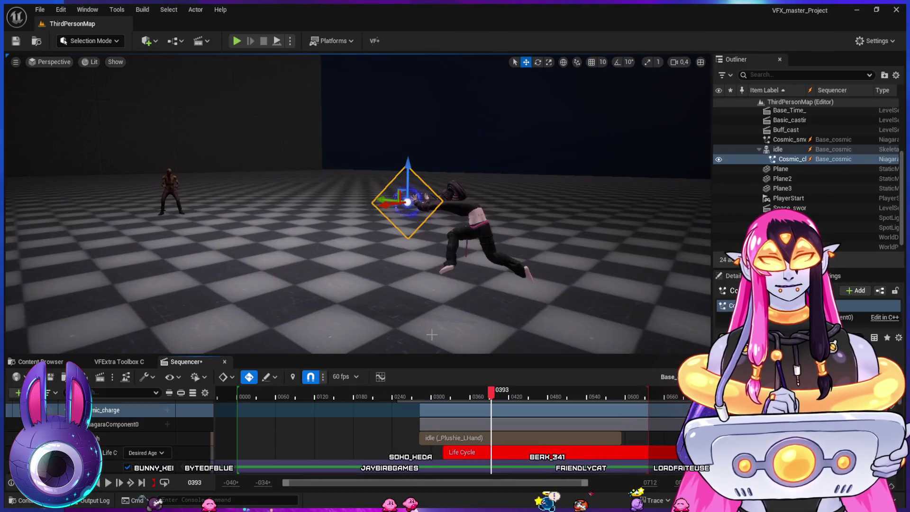
# Step: Rewind and play the sequence to preview the charge effect, stopping at frame 0304
pyautogui.click(404, 397)
pyautogui.press('space')
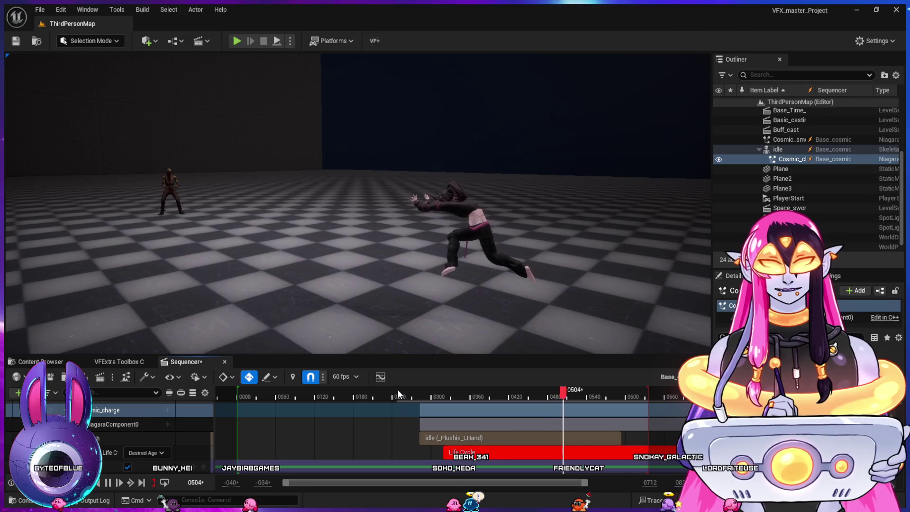
pyautogui.moveTo(401, 393)
pyautogui.mouseDown()
pyautogui.moveTo(467, 403)
pyautogui.moveTo(524, 433)
pyautogui.moveTo(601, 435)
pyautogui.moveTo(406, 424)
pyautogui.moveTo(550, 433)
pyautogui.moveTo(498, 435)
pyautogui.mouseUp()
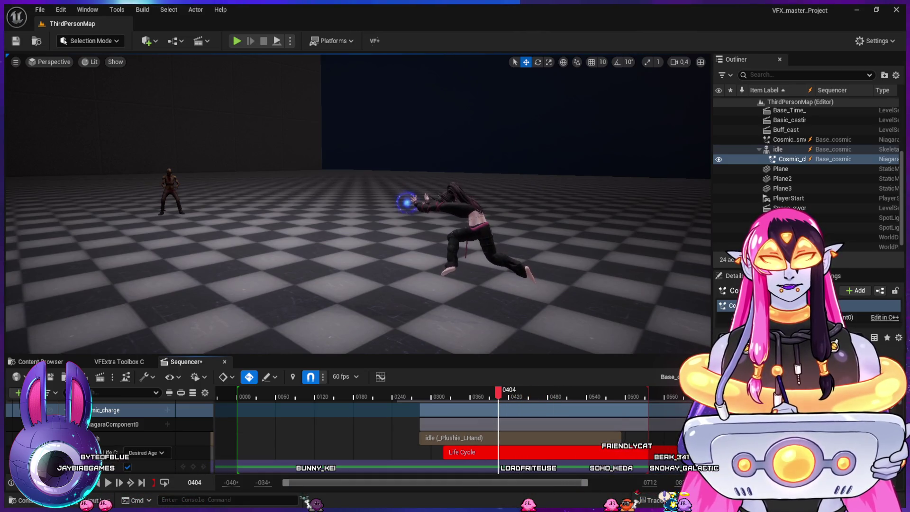
# Step: Close the M_Charge1 and M_Charge2 material tabs and show the Cosmic_Spell folder's assets
pyautogui.hotkey('alt', 'Tab')
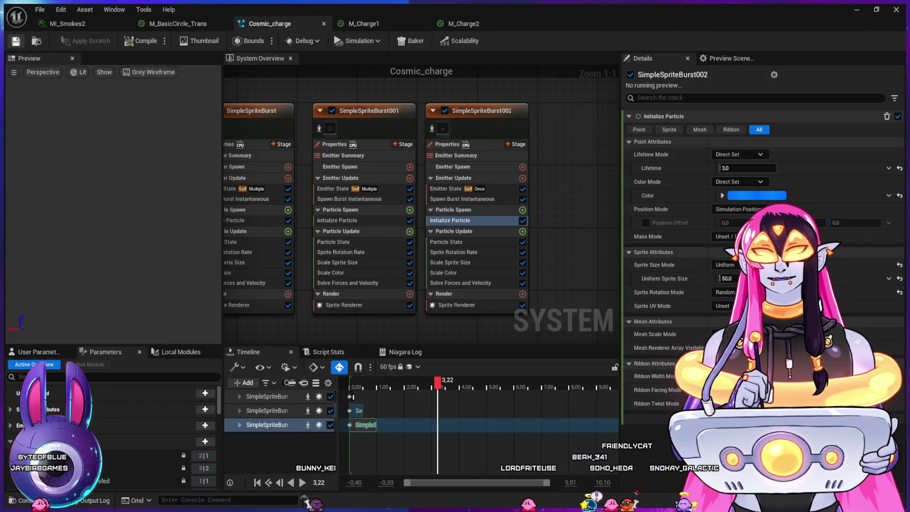
pyautogui.click(360, 23)
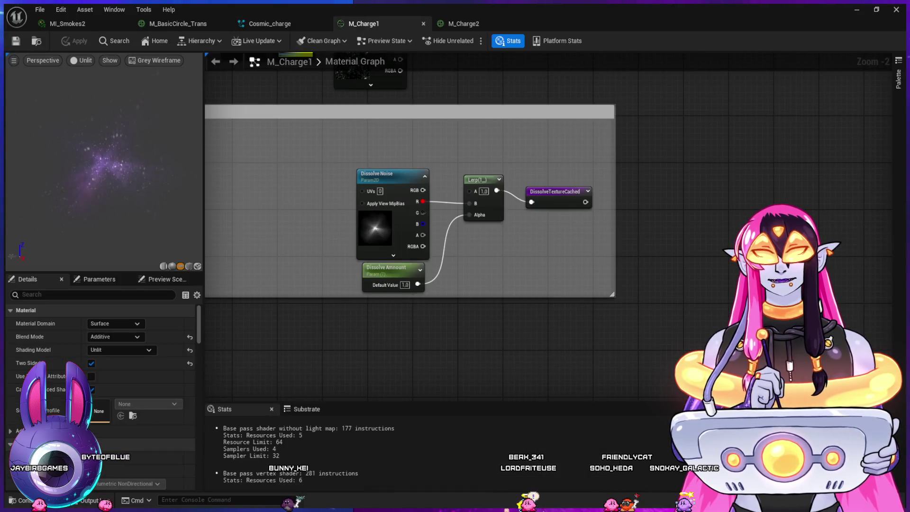
pyautogui.click(423, 23)
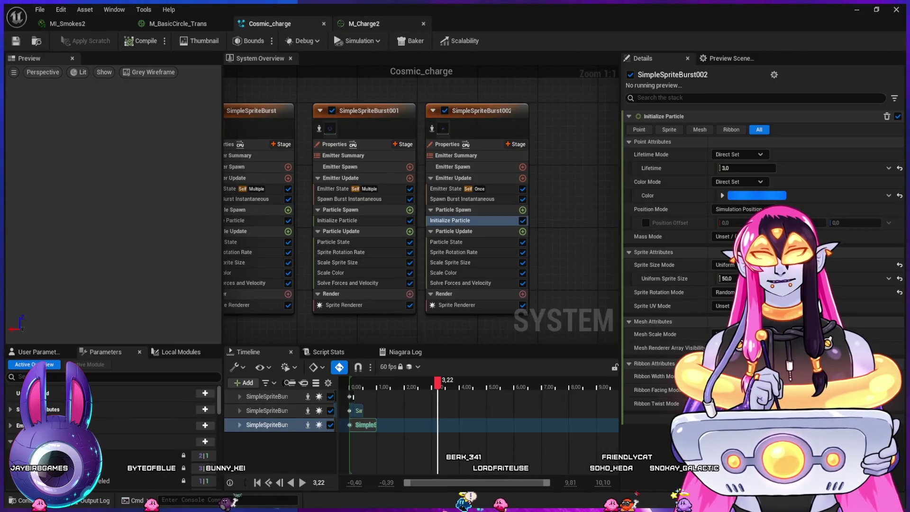
pyautogui.click(423, 23)
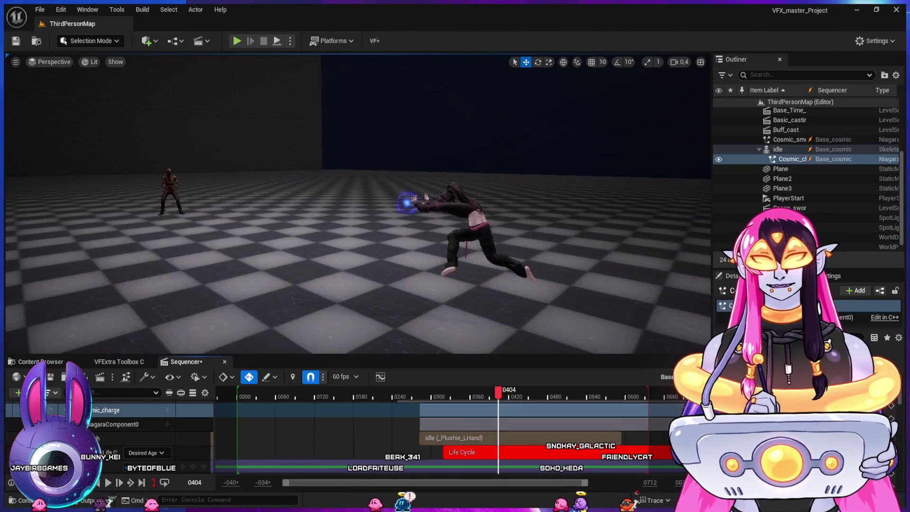
pyautogui.scroll(4, 178, 445)
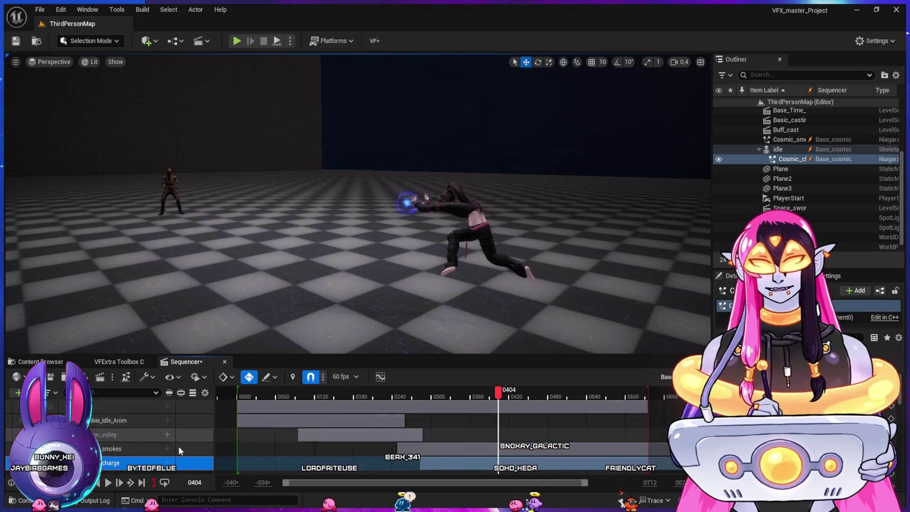
pyautogui.click(40, 362)
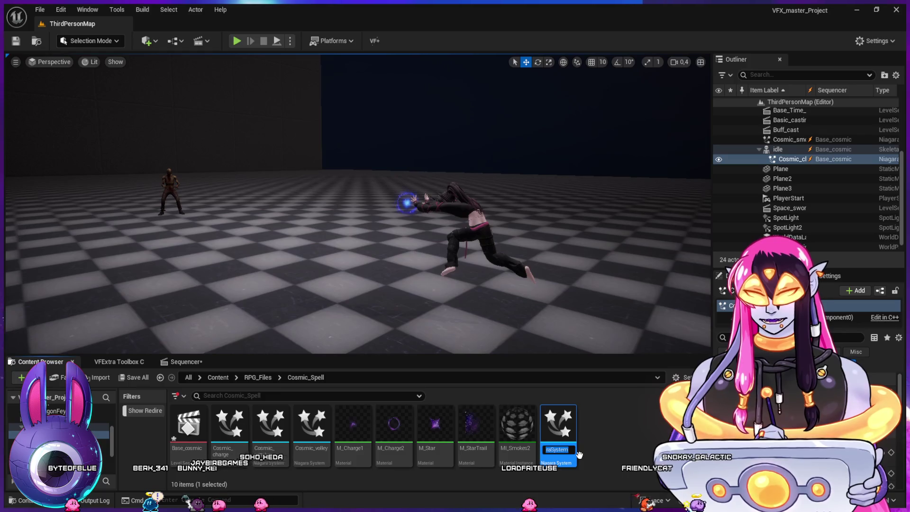
# Step: Enter Cosmic_beam as the new Niagara System's name and confirm it
pyautogui.write('Cosmic_')
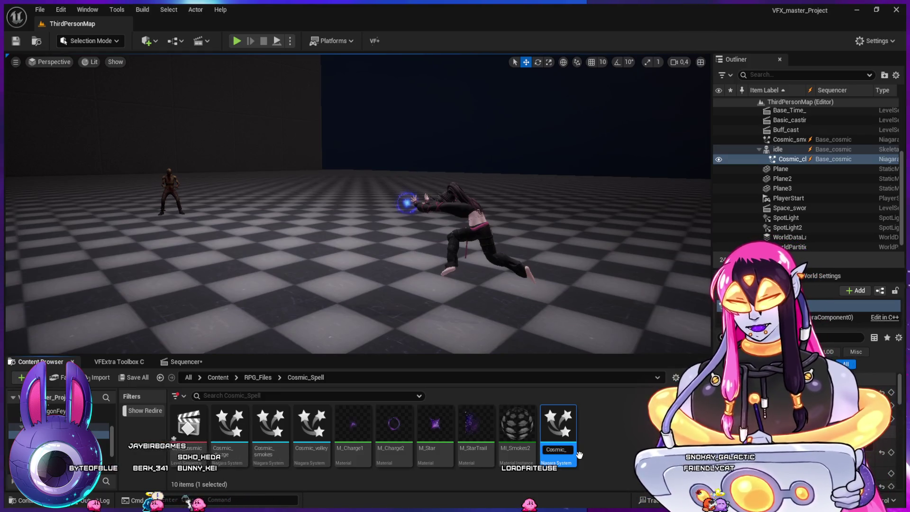
pyautogui.write('nic_beam')
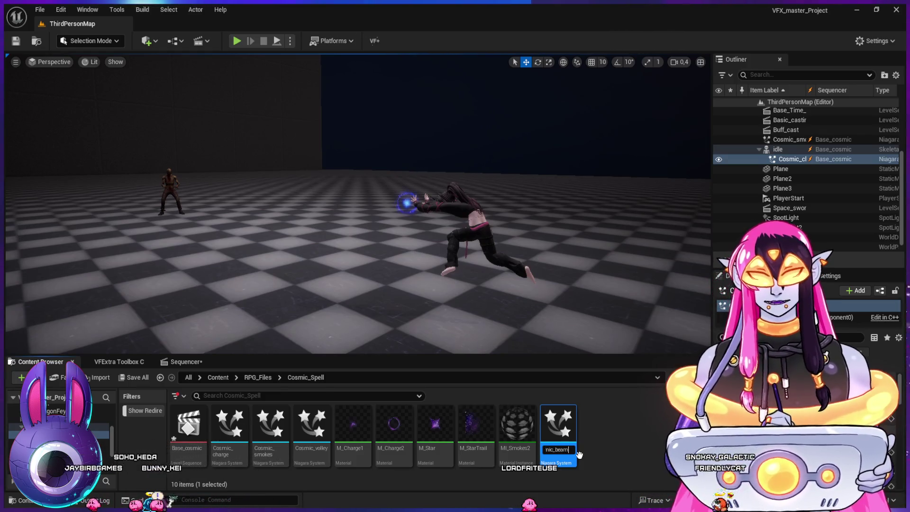
pyautogui.press('Return')
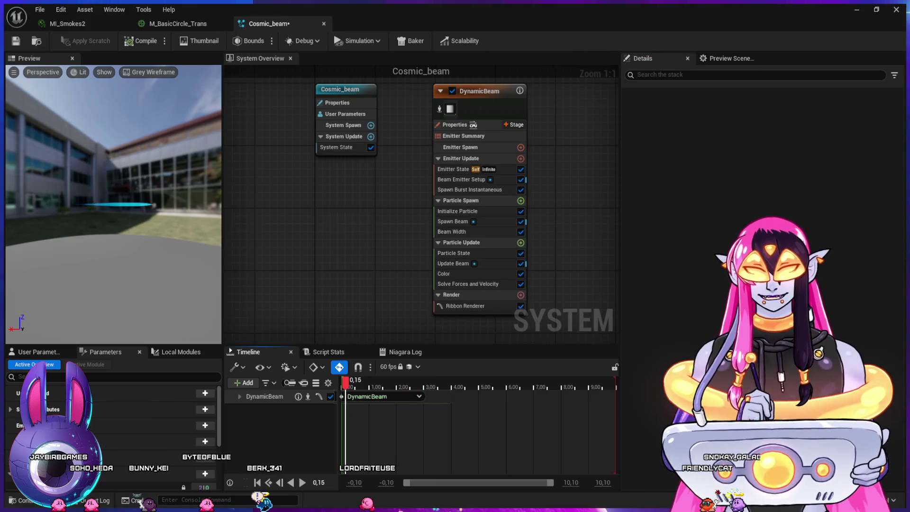
# Step: Give the DynamicBeam ribbon the MI_Energy_Saturn material and review the Spawn Beam module's upgrade details
pyautogui.moveTo(343, 382)
pyautogui.mouseDown()
pyautogui.moveTo(365, 394)
pyautogui.moveTo(430, 394)
pyautogui.moveTo(344, 396)
pyautogui.moveTo(431, 396)
pyautogui.mouseUp()
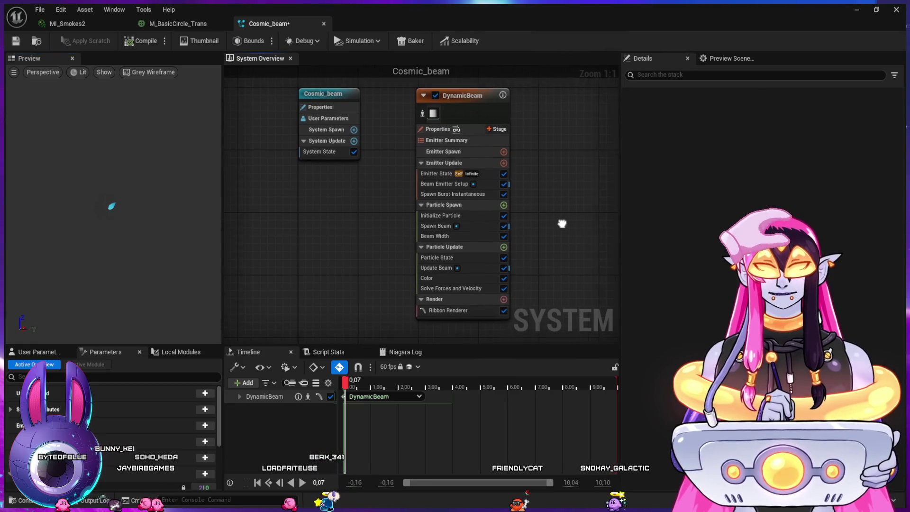
pyautogui.moveTo(454, 112); pyautogui.dragTo(403, 110)
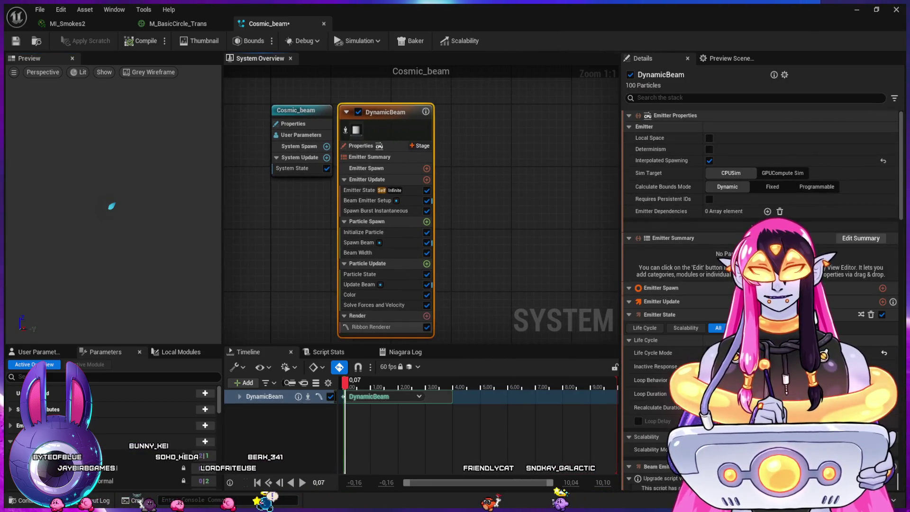
pyautogui.click(370, 327)
pyautogui.hotkey('ctrl', 'space')
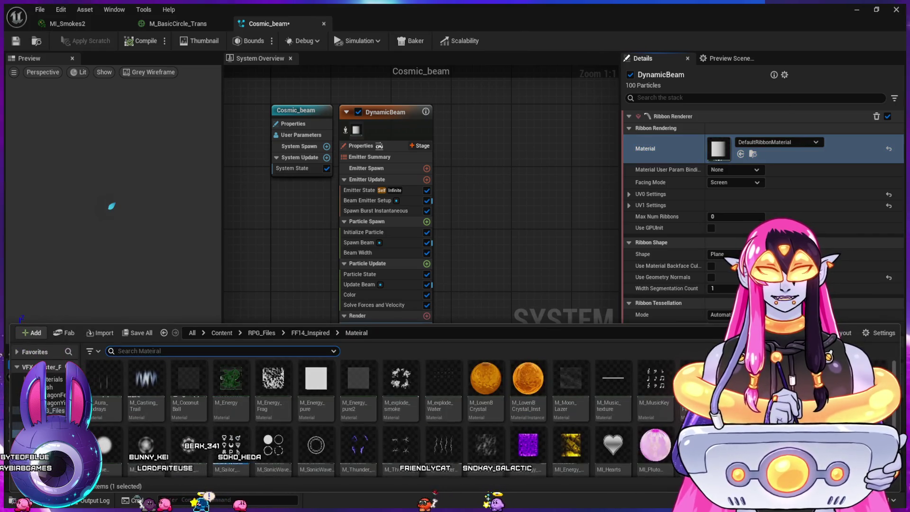
pyautogui.click(528, 446)
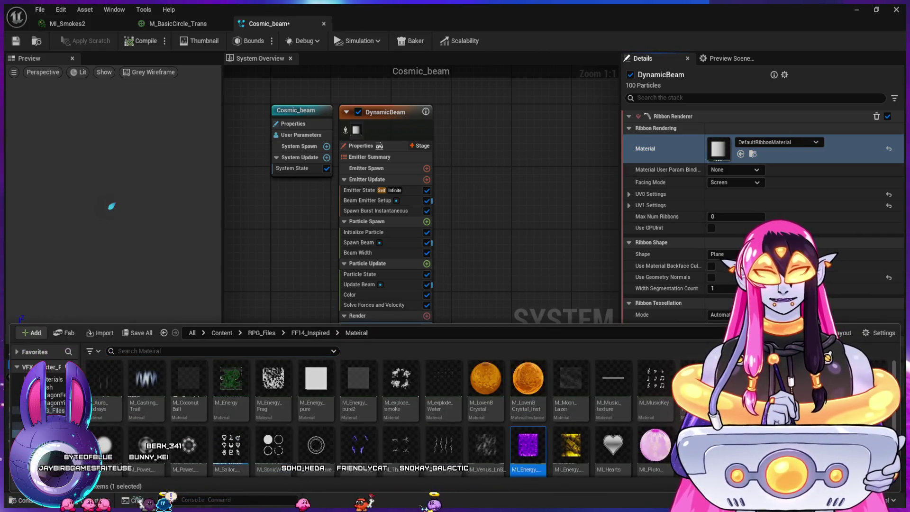
pyautogui.click(740, 154)
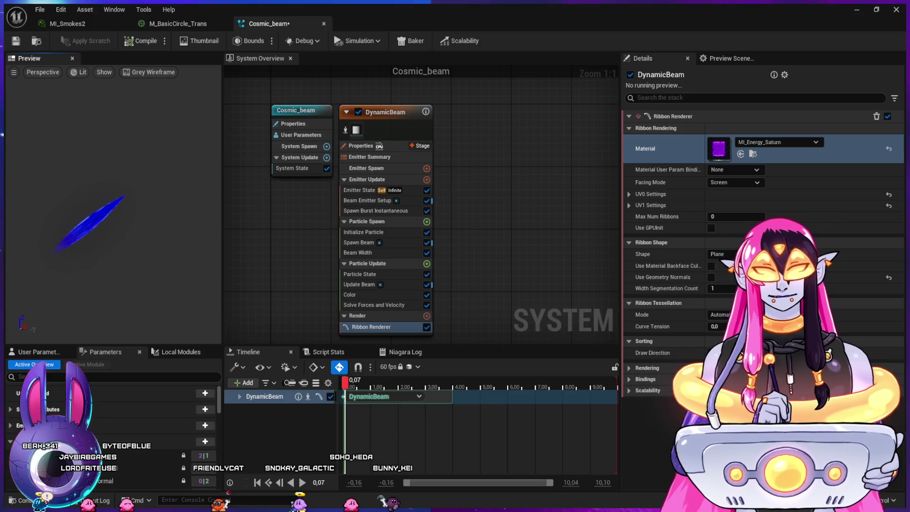
pyautogui.click(358, 242)
pyautogui.click(874, 184)
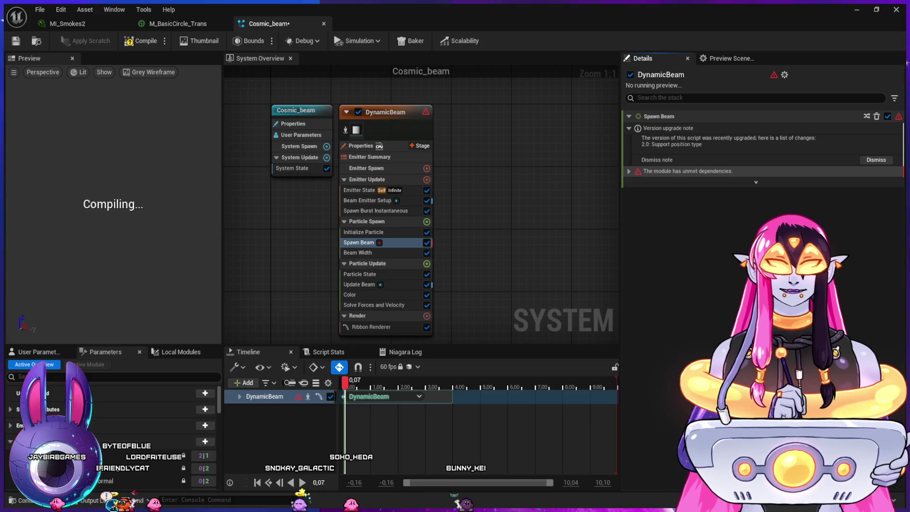
# Step: Fix the unmet dependencies on the Spawn Beam and Update Beam modules
pyautogui.click(687, 171)
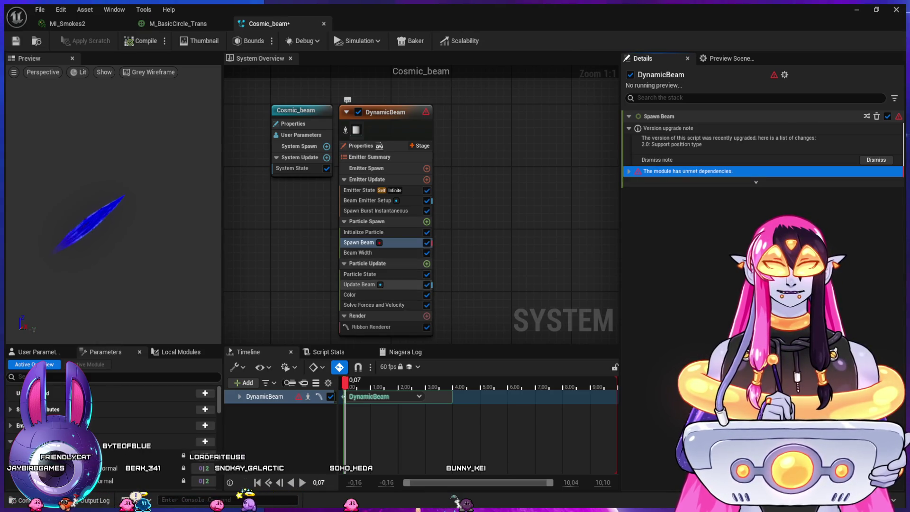
pyautogui.click(358, 284)
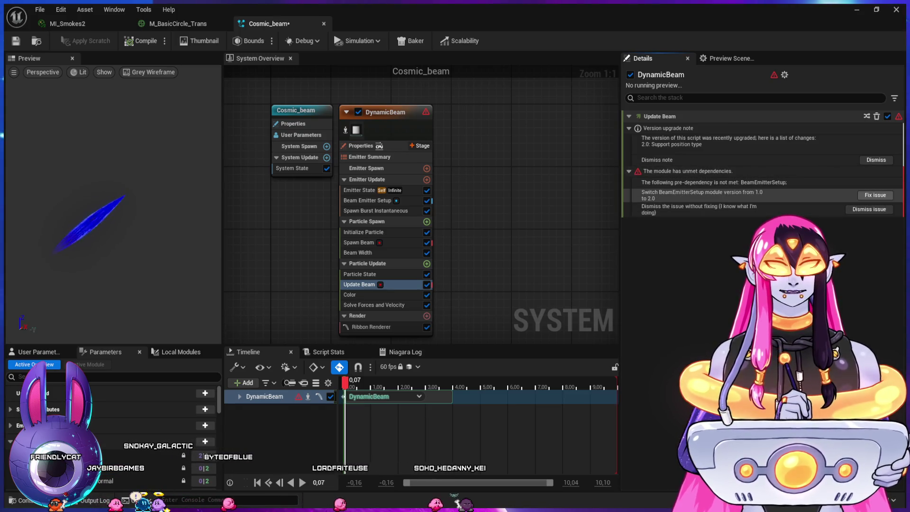
pyautogui.click(875, 195)
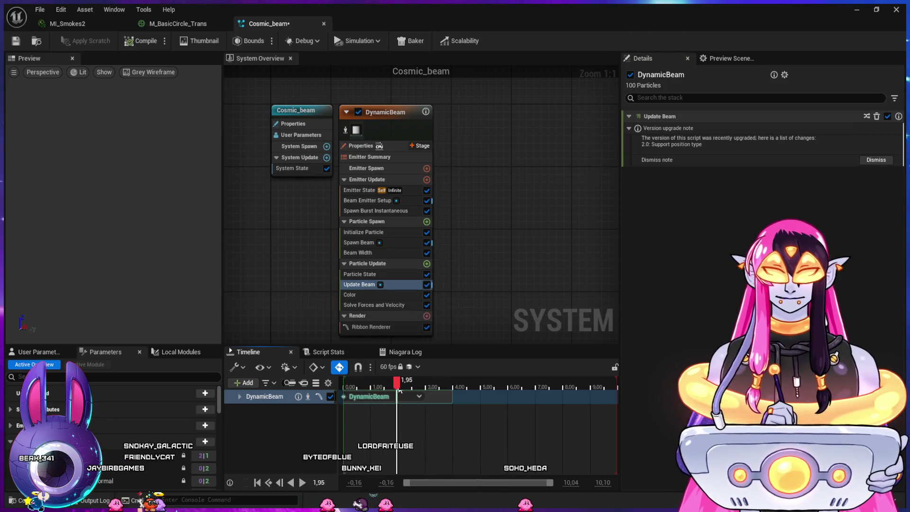
pyautogui.click(358, 243)
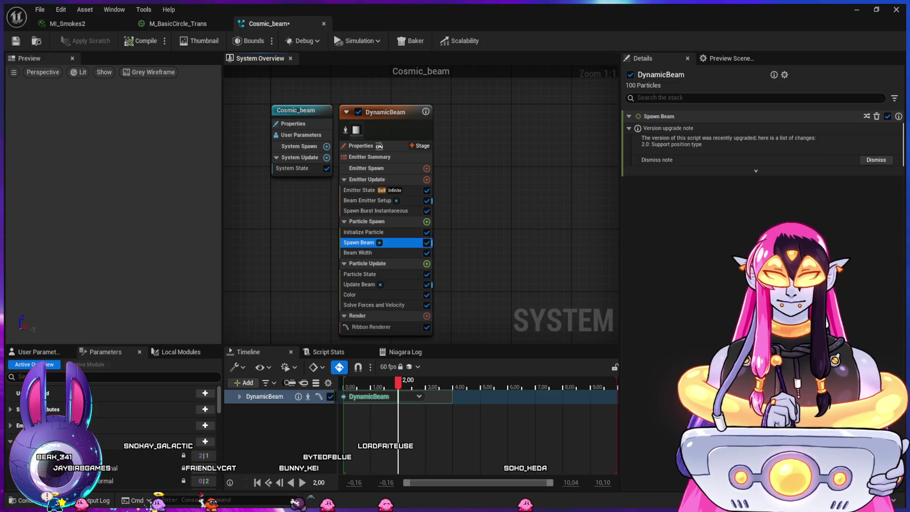
pyautogui.click(358, 284)
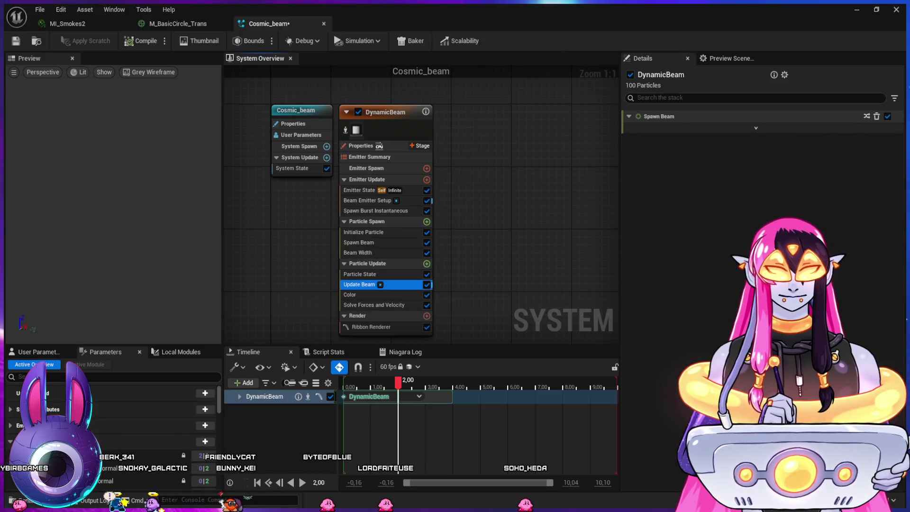
# Step: Set Beam End Y in Beam Emitter Setup, bind it to the User Beam End parameter, and return to the level
pyautogui.click(367, 201)
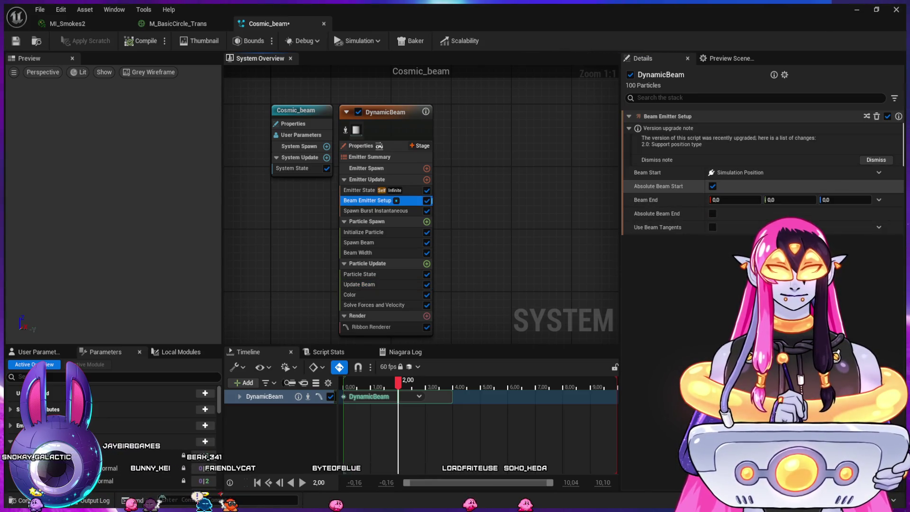
pyautogui.click(788, 200)
pyautogui.write('1220')
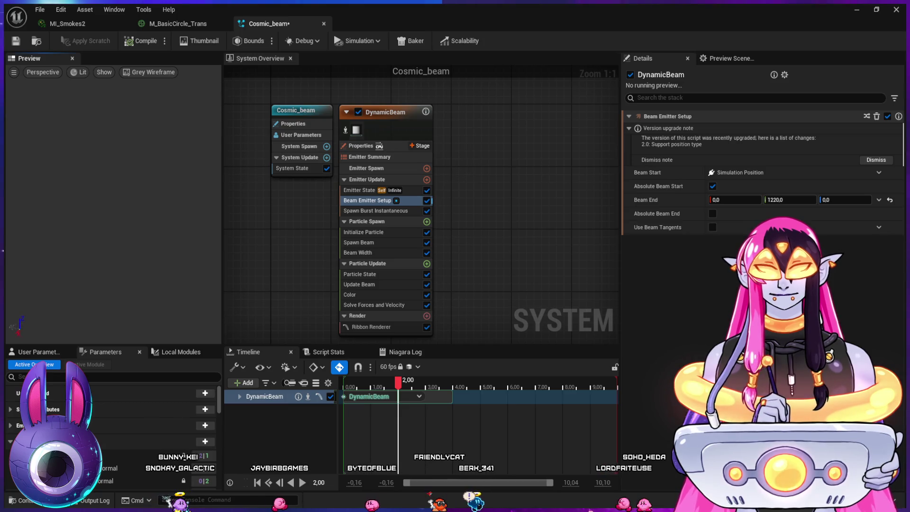
pyautogui.click(380, 390)
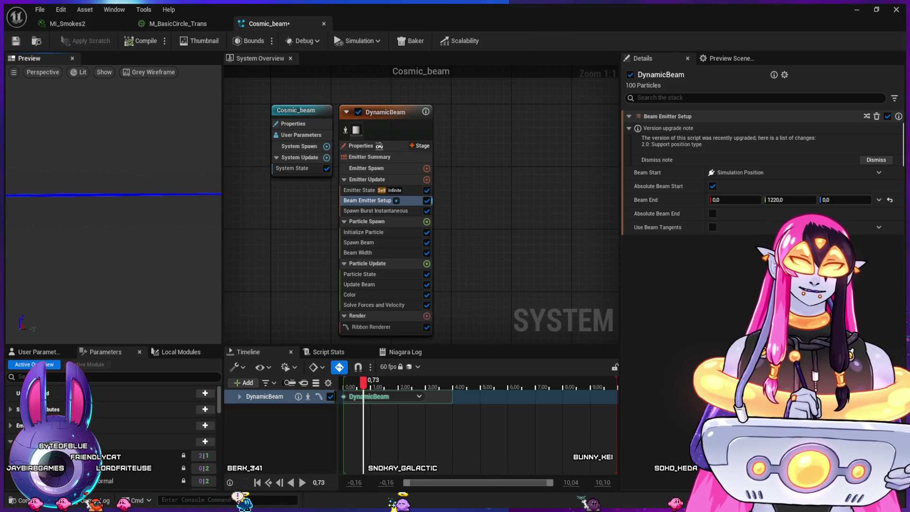
pyautogui.click(878, 199)
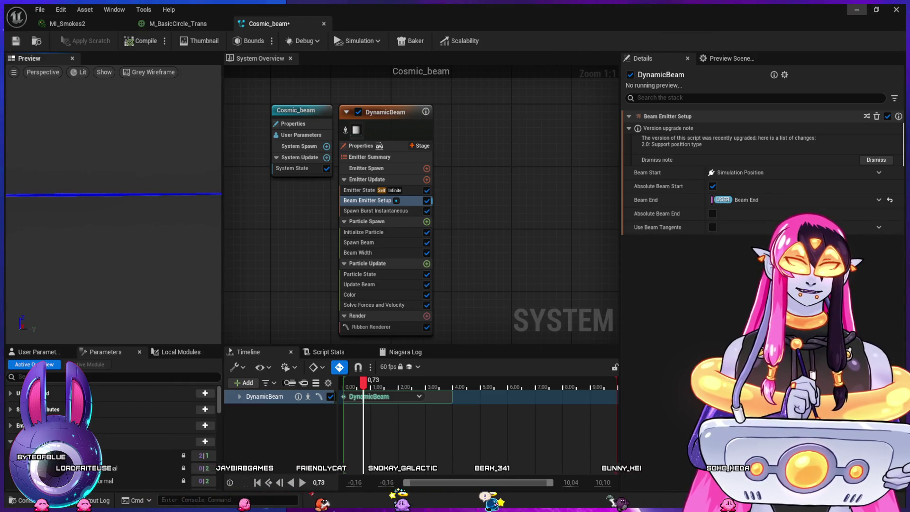
pyautogui.click(857, 8)
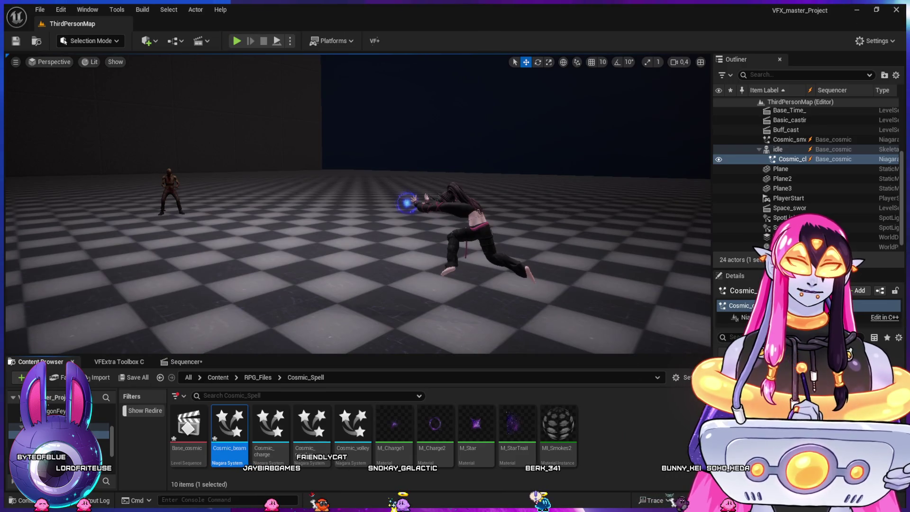
# Step: Add Cosmic_beam to the level sequence and place its track below the smokes track
pyautogui.click(185, 361)
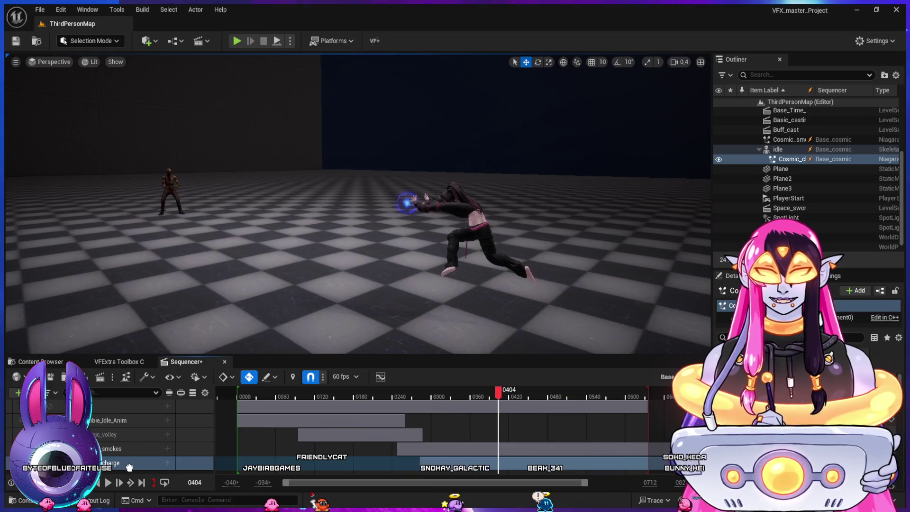
pyautogui.moveTo(130, 468); pyautogui.dragTo(130, 468)
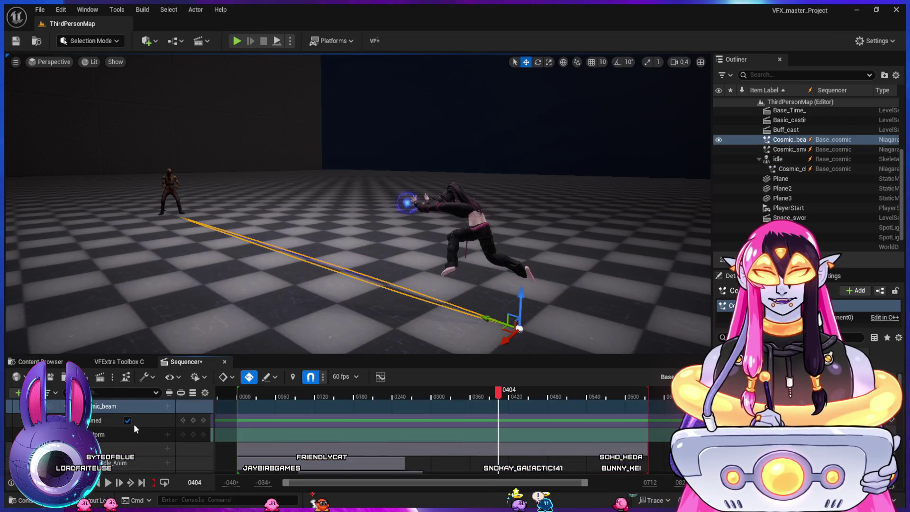
pyautogui.scroll(1, 132, 423)
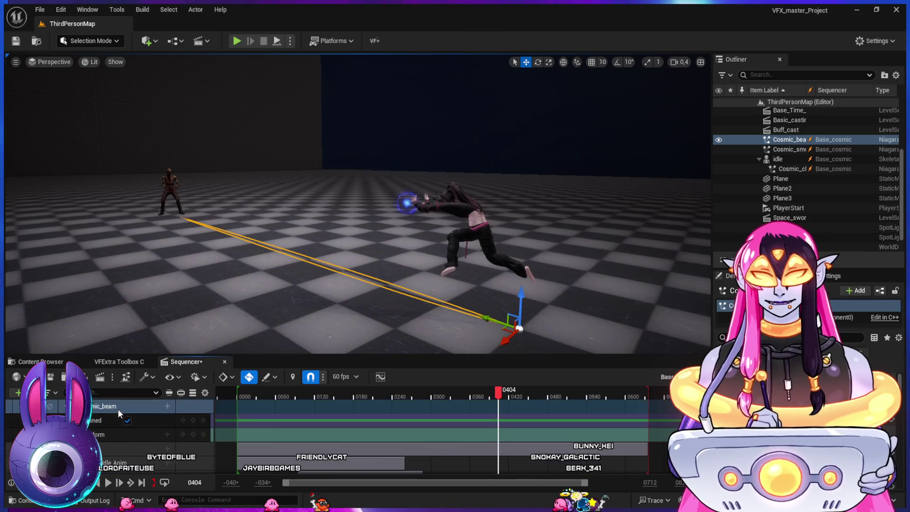
pyautogui.scroll(1, 124, 468)
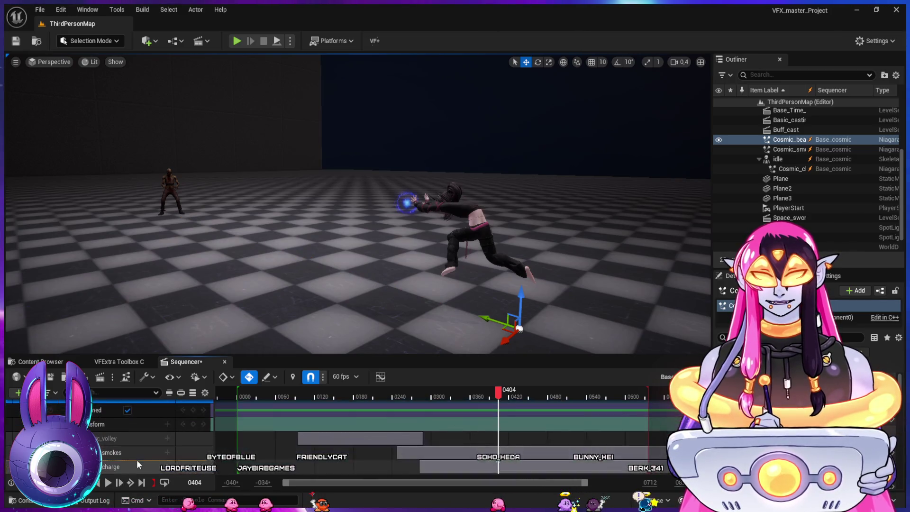
pyautogui.moveTo(113, 419)
pyautogui.mouseDown()
pyautogui.moveTo(122, 473)
pyautogui.moveTo(137, 422)
pyautogui.mouseUp()
pyautogui.scroll(-1, 124, 459)
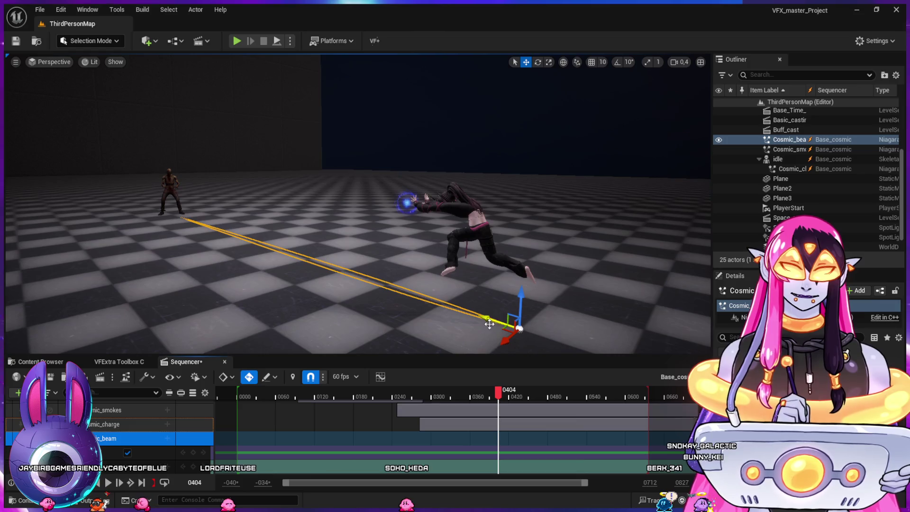
# Step: Move the beam start onto the character's hand, aiming at the zombie, and select its Niagara component track
pyautogui.moveTo(489, 323); pyautogui.dragTo(471, 311)
pyautogui.moveTo(411, 284)
pyautogui.mouseDown()
pyautogui.moveTo(382, 274)
pyautogui.moveTo(403, 176)
pyautogui.mouseUp()
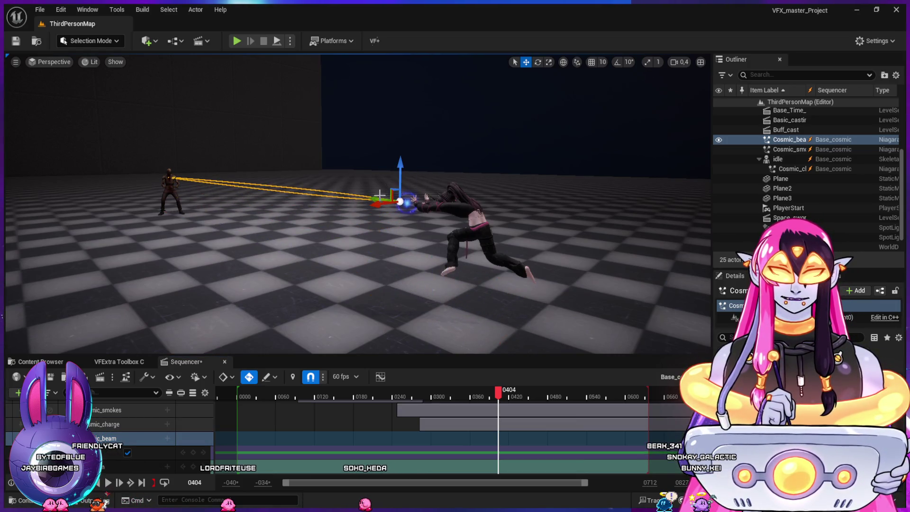
pyautogui.moveTo(376, 199); pyautogui.dragTo(380, 201)
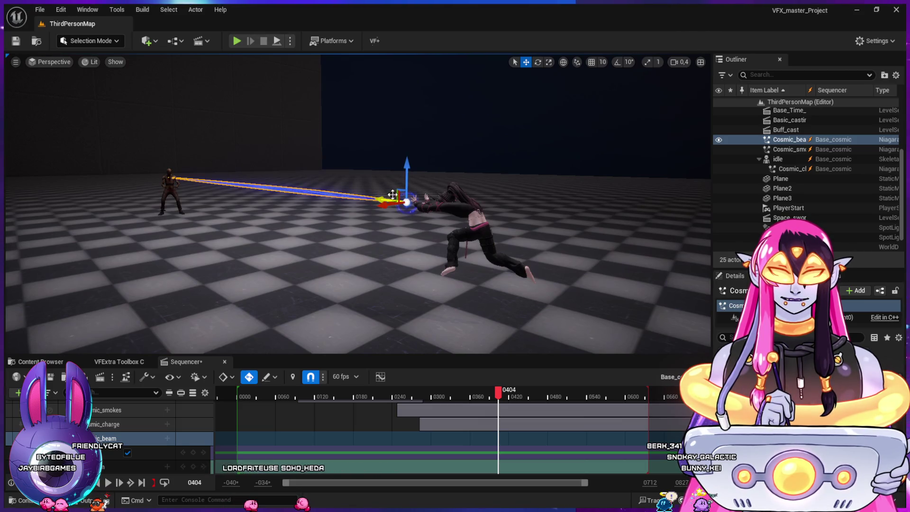
pyautogui.moveTo(405, 167); pyautogui.dragTo(405, 171)
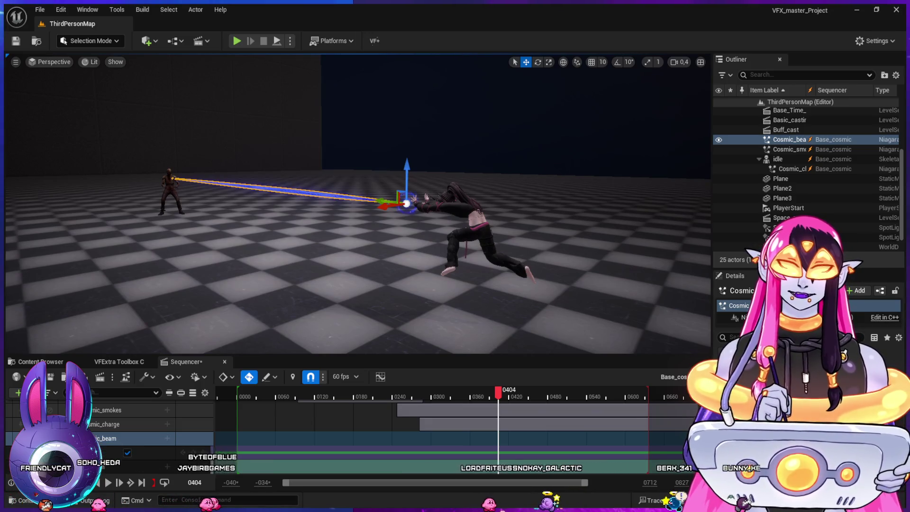
pyautogui.click(170, 186)
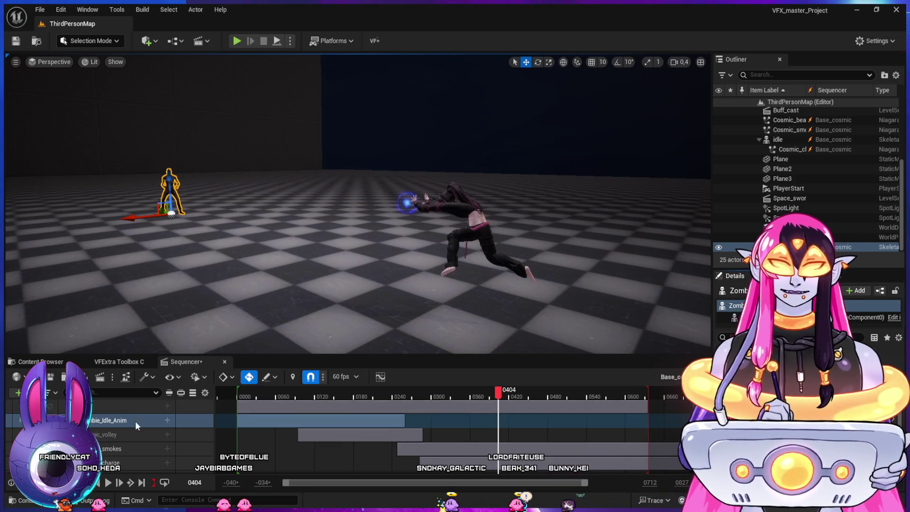
pyautogui.scroll(-3, 136, 433)
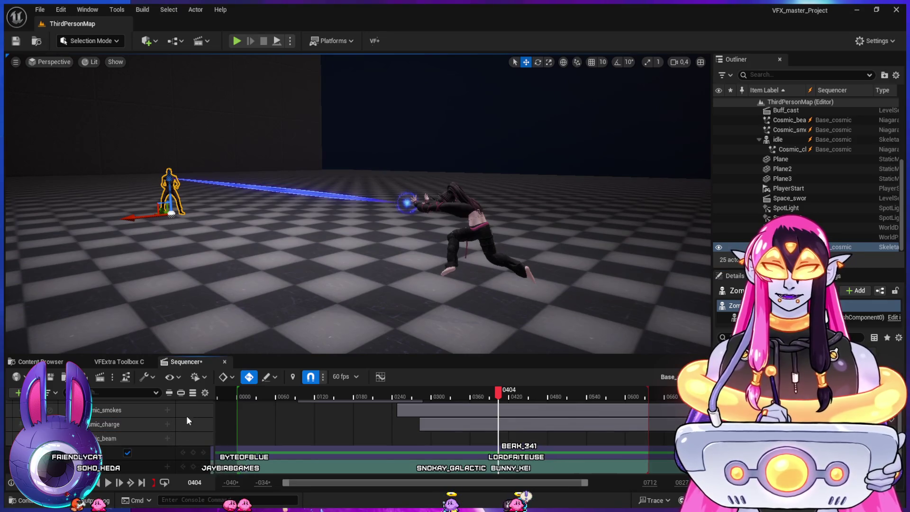
pyautogui.click(168, 451)
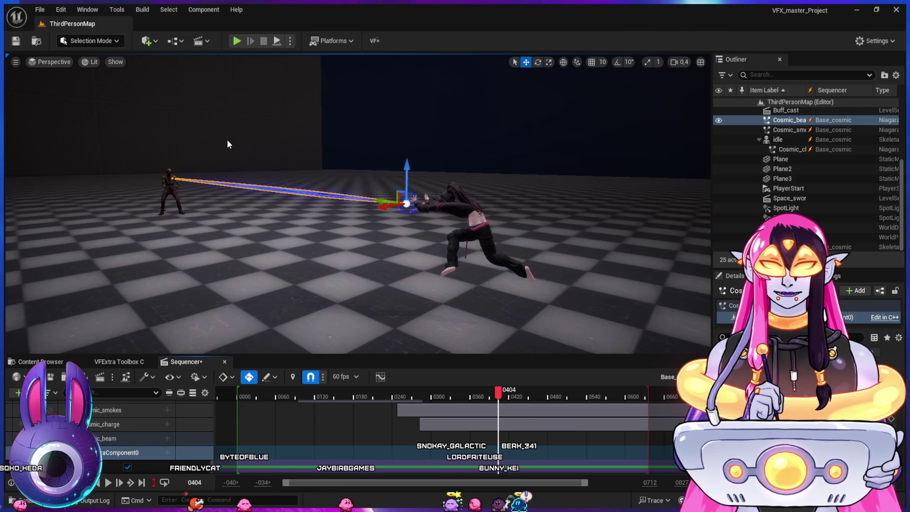
# Step: Add a Desired Age Life Cycle track to NiagaraComponent0 starting at frame 0374 and preview the beam
pyautogui.click(186, 431)
pyautogui.scroll(-1, 172, 436)
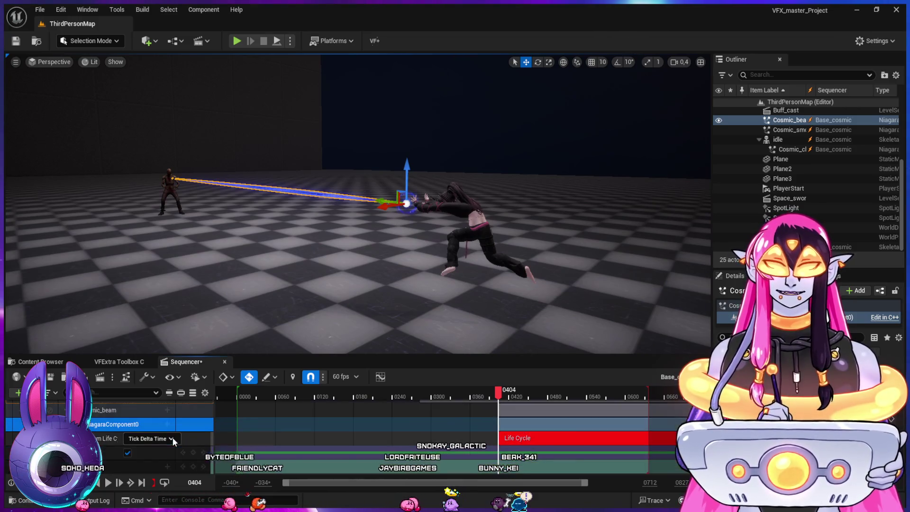
pyautogui.click(163, 439)
pyautogui.click(150, 461)
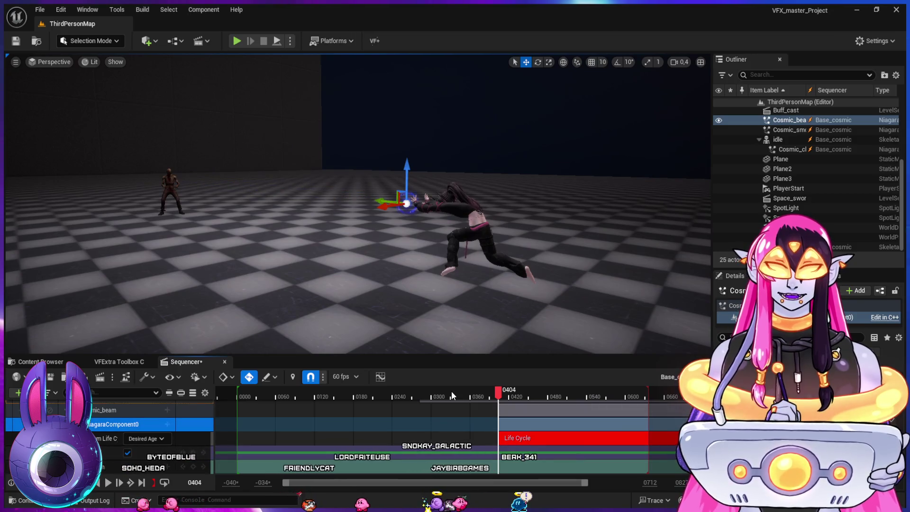
pyautogui.moveTo(494, 390)
pyautogui.mouseDown()
pyautogui.moveTo(455, 396)
pyautogui.moveTo(478, 402)
pyautogui.mouseUp()
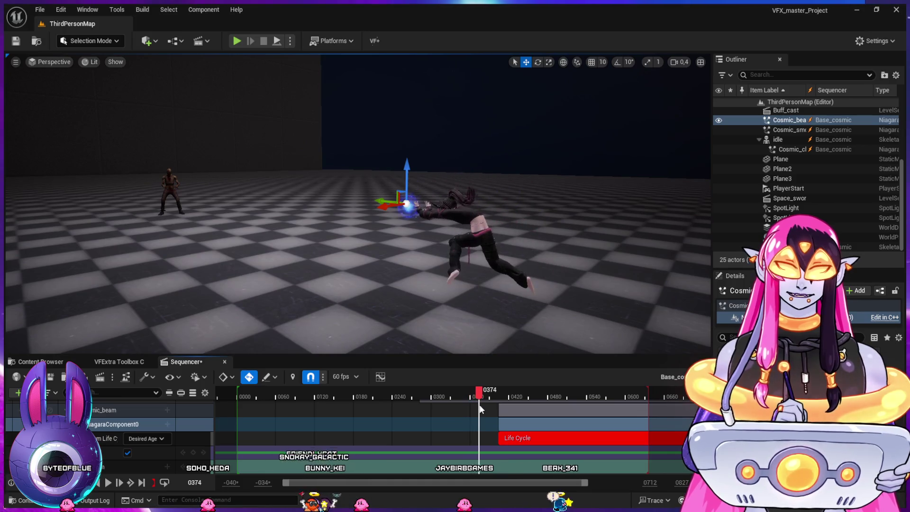
pyautogui.moveTo(510, 438); pyautogui.dragTo(494, 440)
pyautogui.moveTo(476, 404)
pyautogui.mouseDown()
pyautogui.moveTo(596, 414)
pyautogui.moveTo(563, 413)
pyautogui.mouseUp()
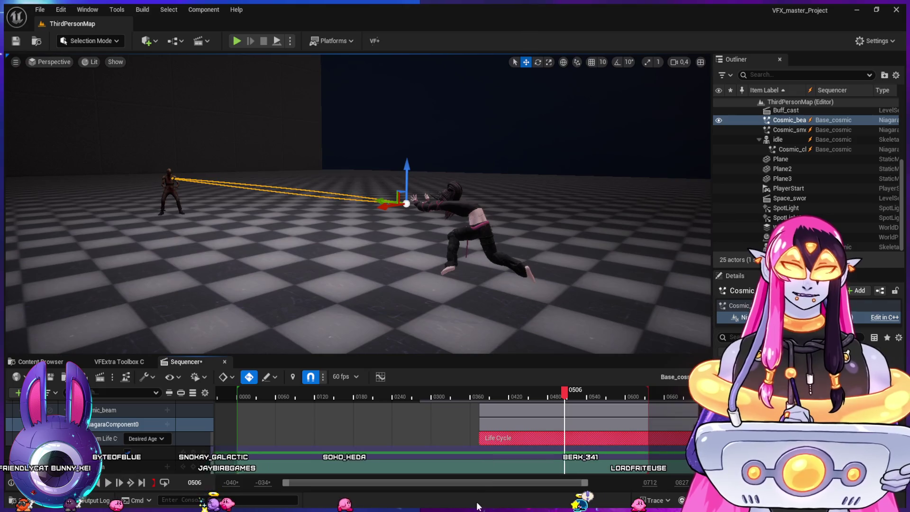
pyautogui.hotkey('alt', 'Tab')
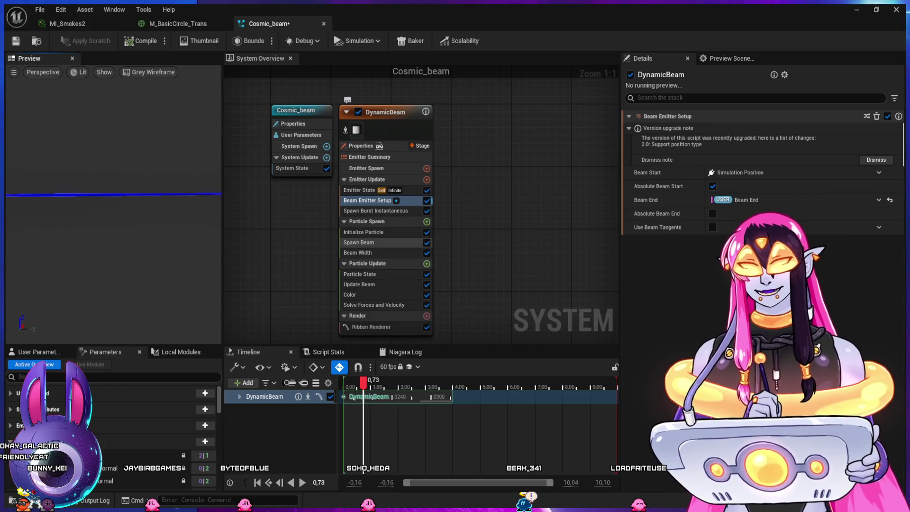
# Step: Open the DynamicBeam Color module's settings with advanced options expanded, revealing the Scale Alpha curve
pyautogui.click(365, 242)
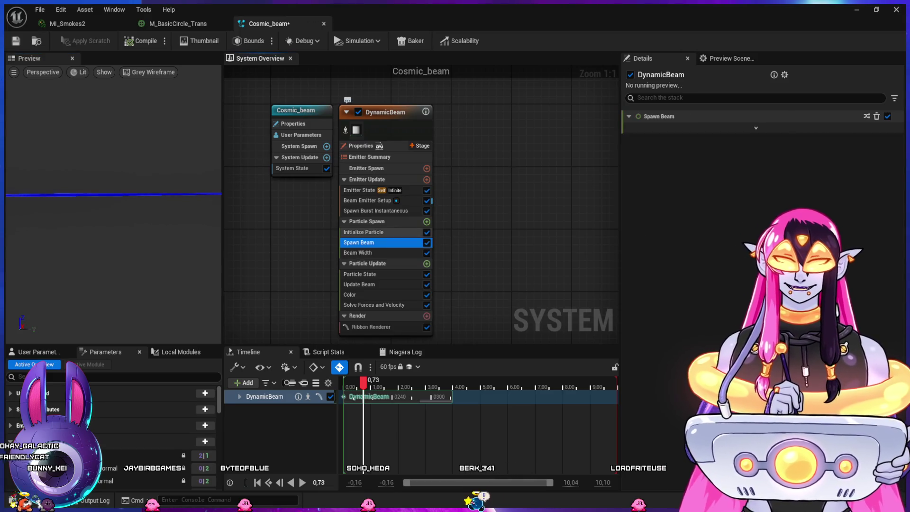
pyautogui.click(363, 232)
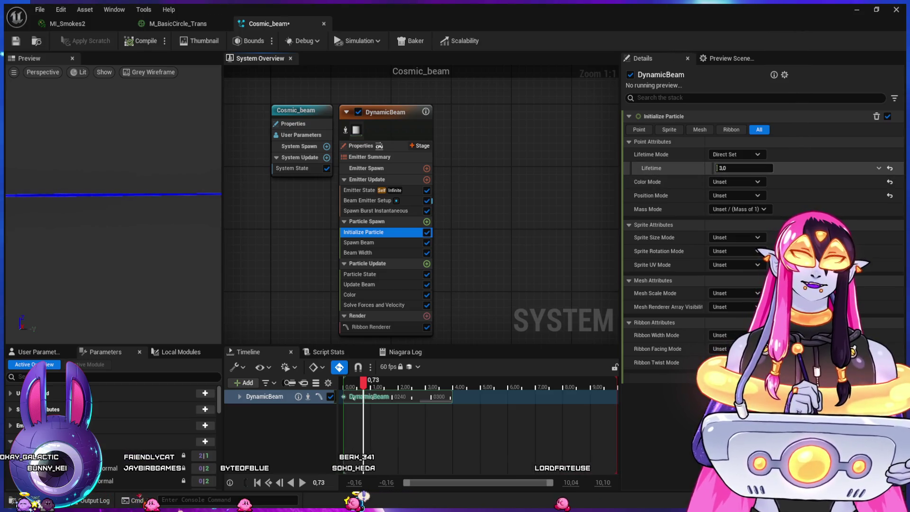
pyautogui.click(359, 284)
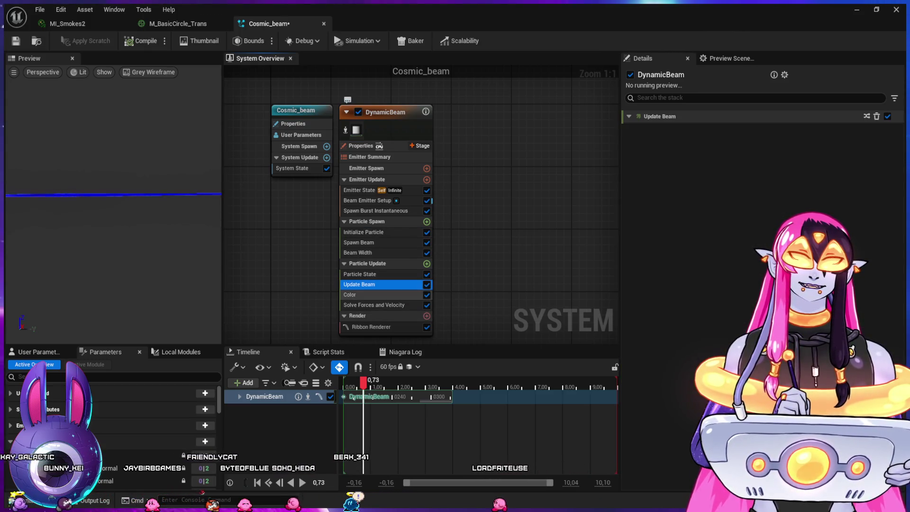
pyautogui.click(359, 294)
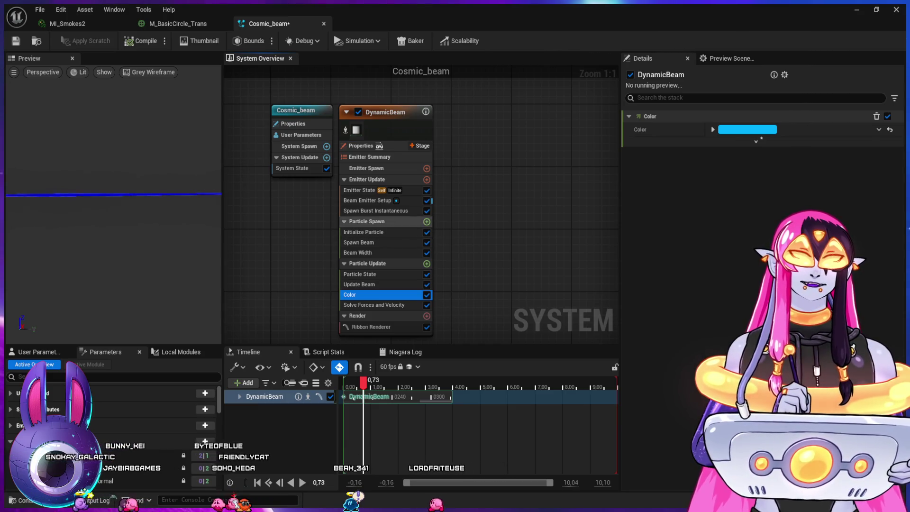
pyautogui.click(375, 211)
pyautogui.click(367, 200)
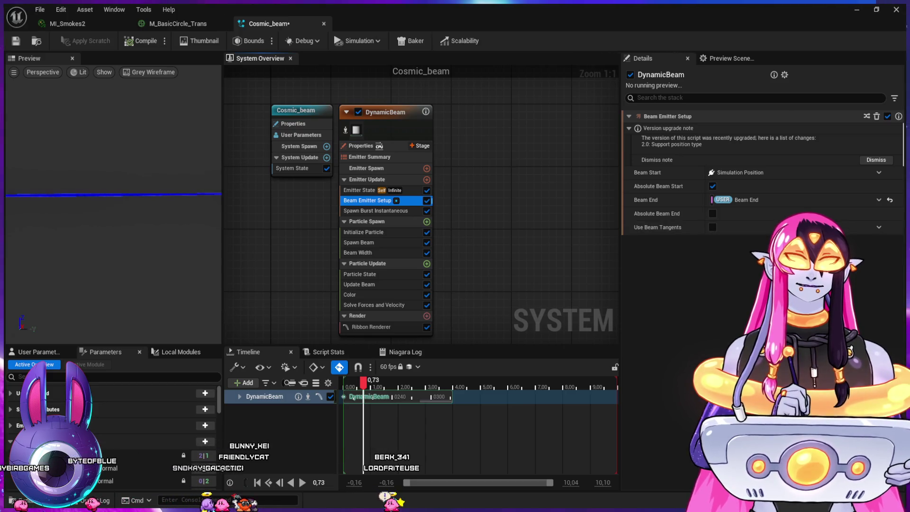
pyautogui.click(359, 274)
pyautogui.click(359, 284)
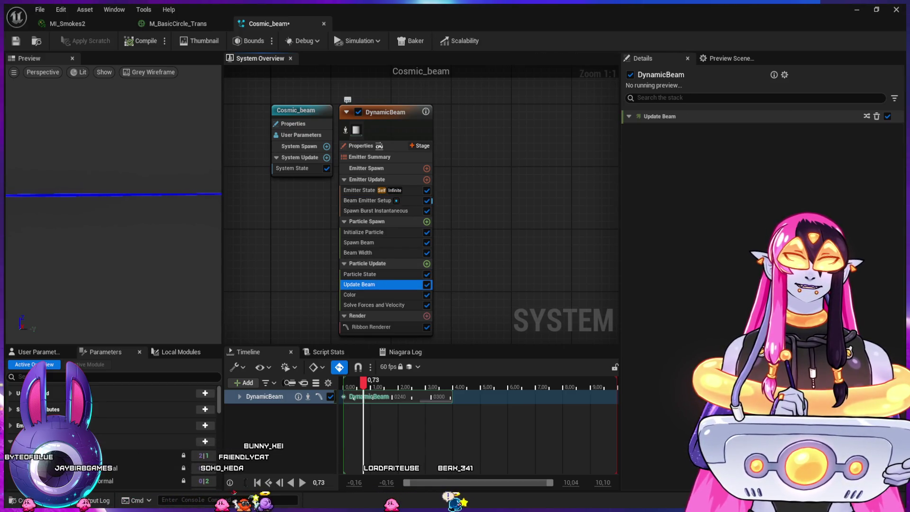
pyautogui.click(359, 294)
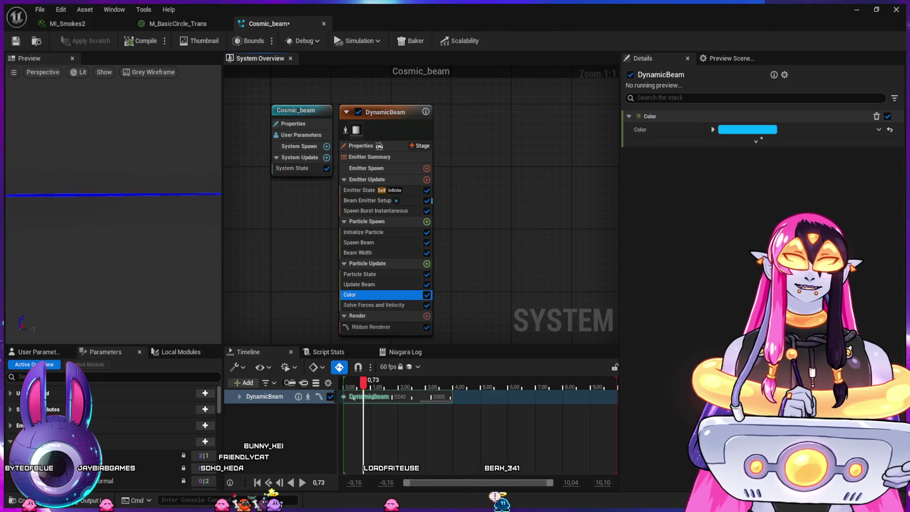
pyautogui.click(756, 141)
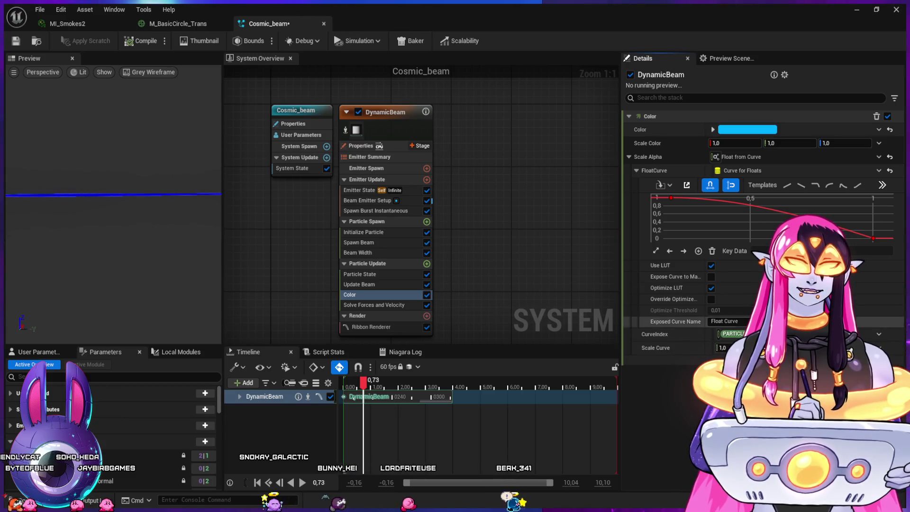
# Step: Try reshaping the Scale Alpha curve keys, then revert Scale Alpha to a constant 1.0
pyautogui.scroll(-3, 772, 218)
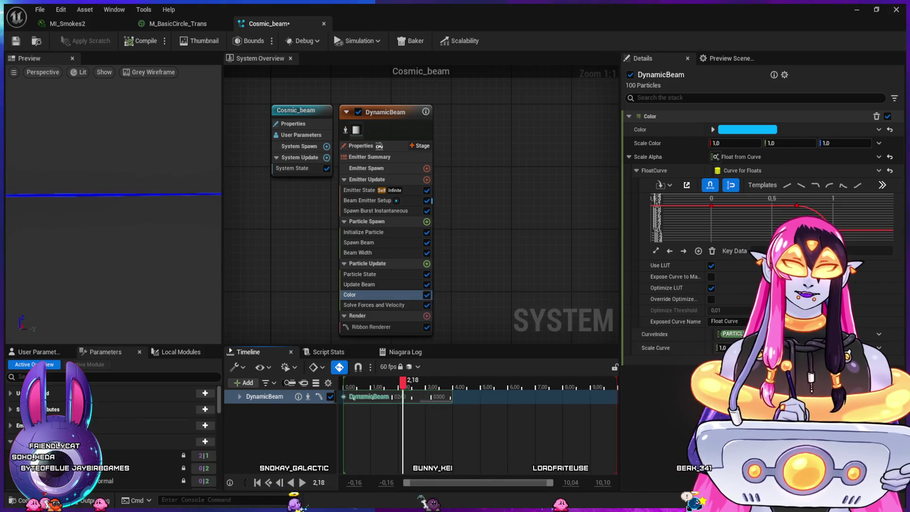
pyautogui.moveTo(432, 395)
pyautogui.mouseDown()
pyautogui.moveTo(398, 392)
pyautogui.moveTo(414, 393)
pyautogui.mouseUp()
pyautogui.click(796, 206)
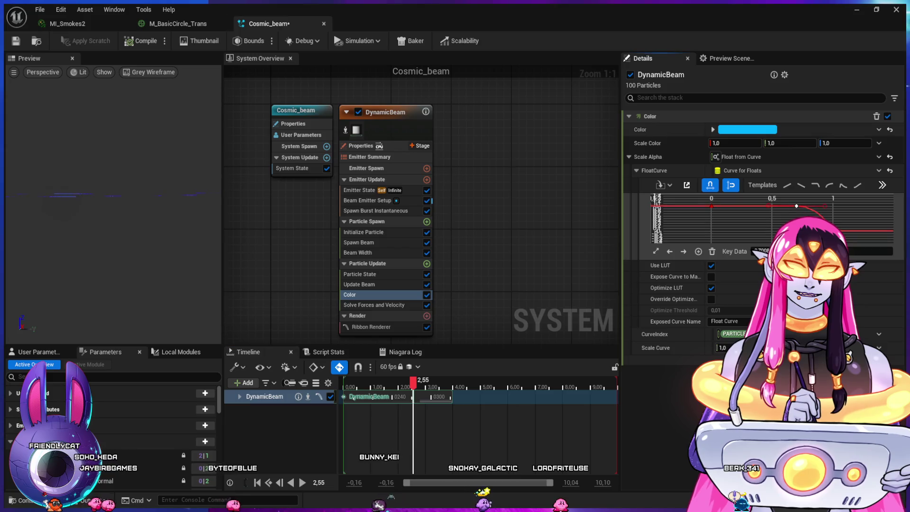
pyautogui.moveTo(827, 208); pyautogui.dragTo(832, 205)
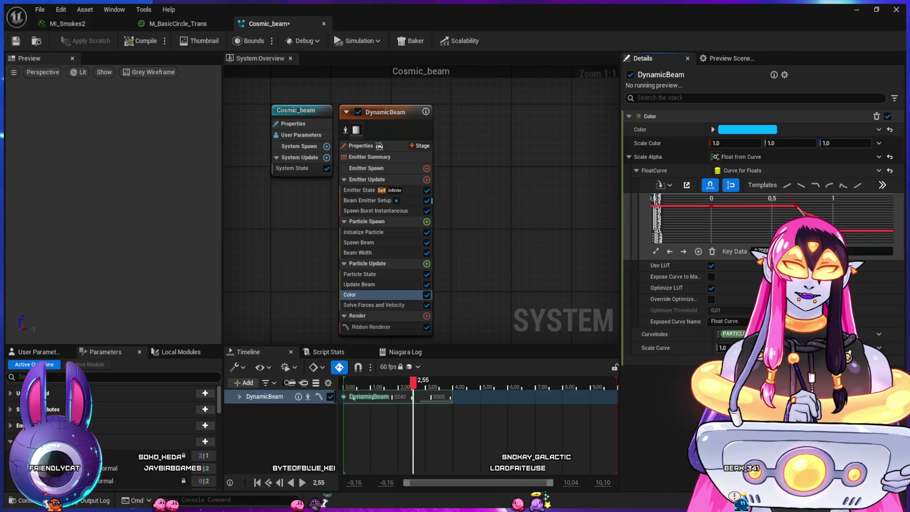
pyautogui.click(796, 206)
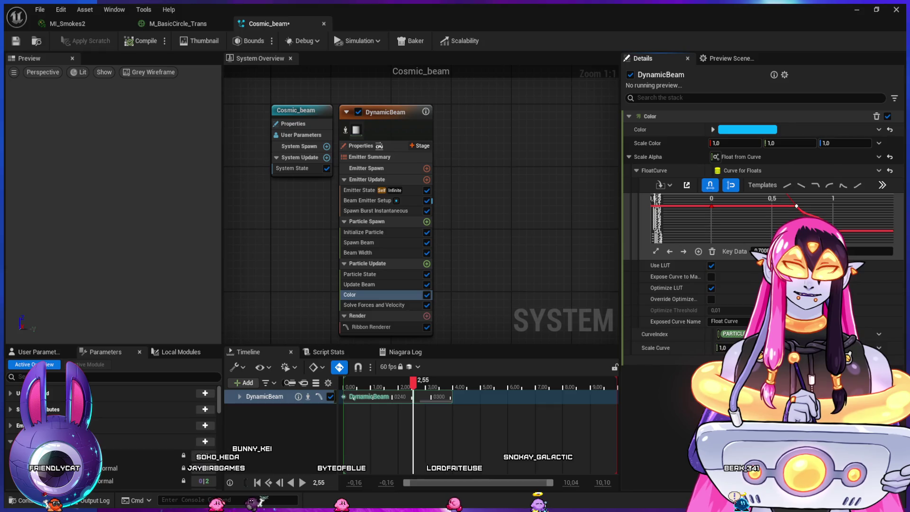
pyautogui.moveTo(823, 214); pyautogui.dragTo(824, 211)
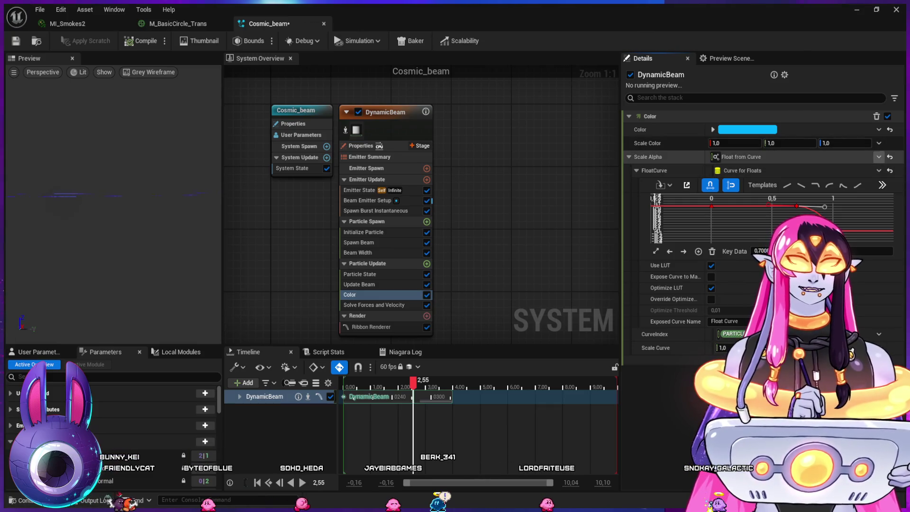
pyautogui.hotkey('ctrl', 'z')
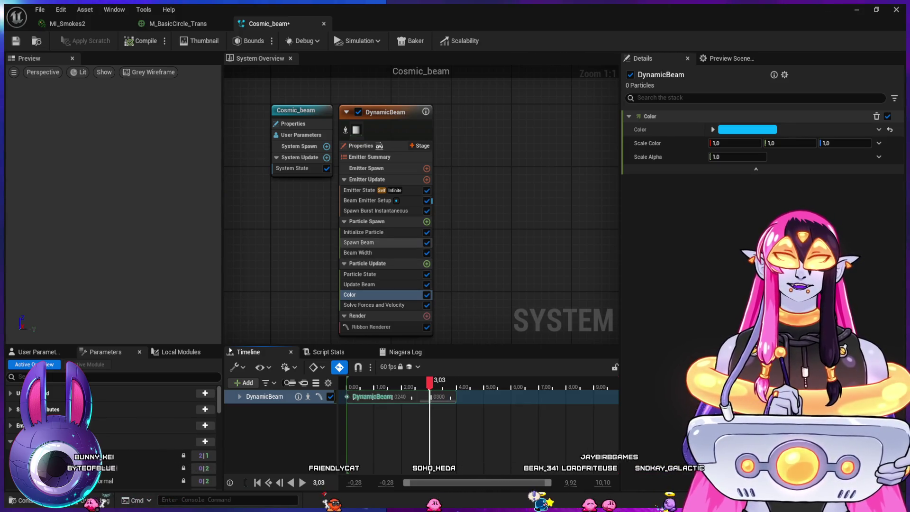
pyautogui.click(367, 200)
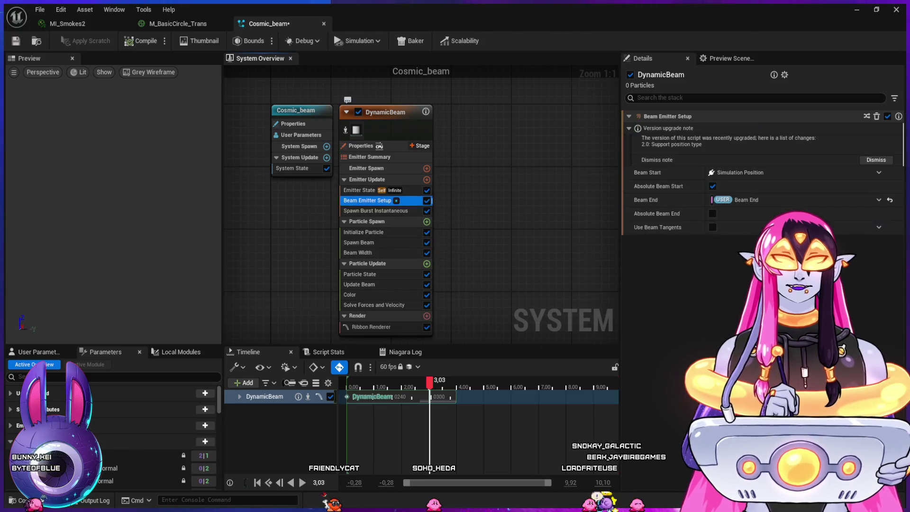
# Step: Look through the Spawn Burst, Beam Width, Particle State and Emitter State modules
pyautogui.click(376, 210)
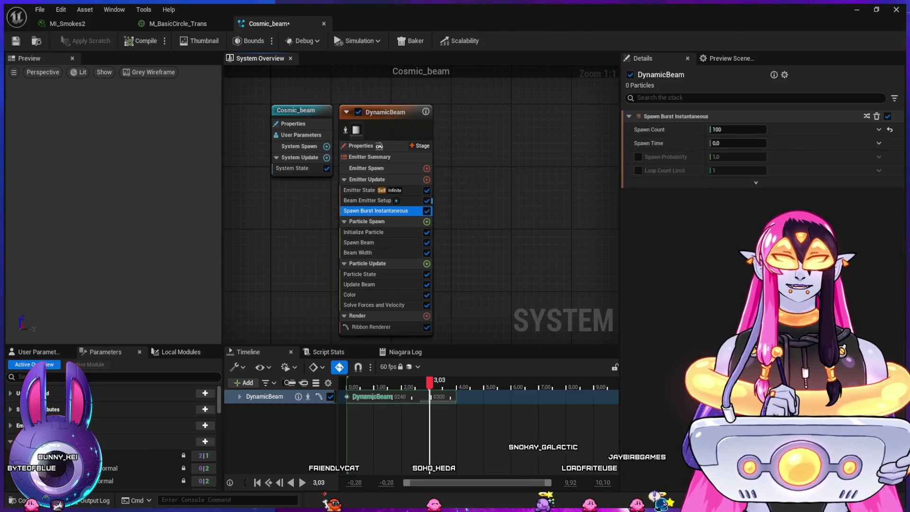
pyautogui.click(359, 243)
pyautogui.click(358, 253)
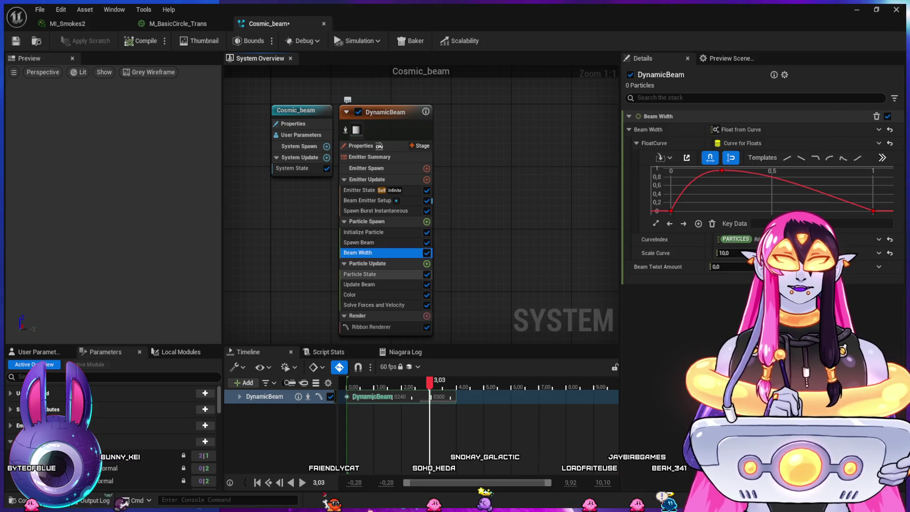
pyautogui.click(360, 274)
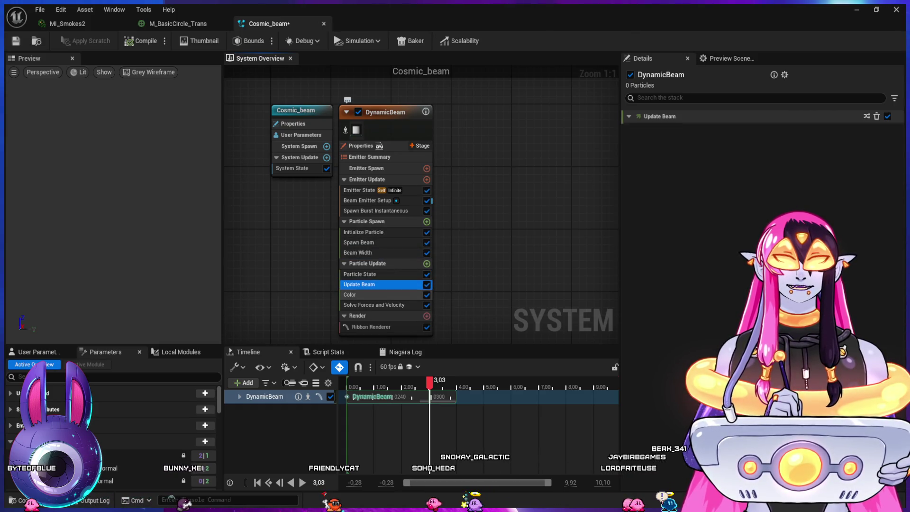
pyautogui.click(359, 189)
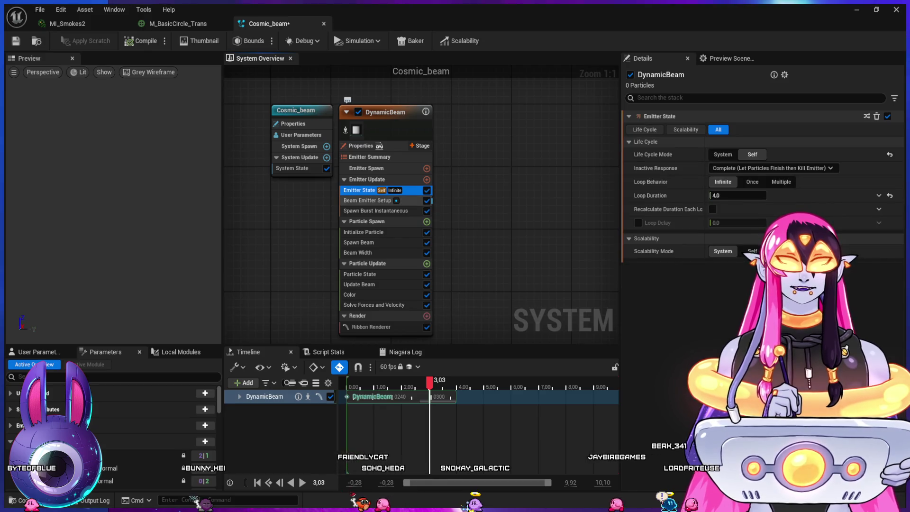
pyautogui.click(367, 201)
pyautogui.click(375, 210)
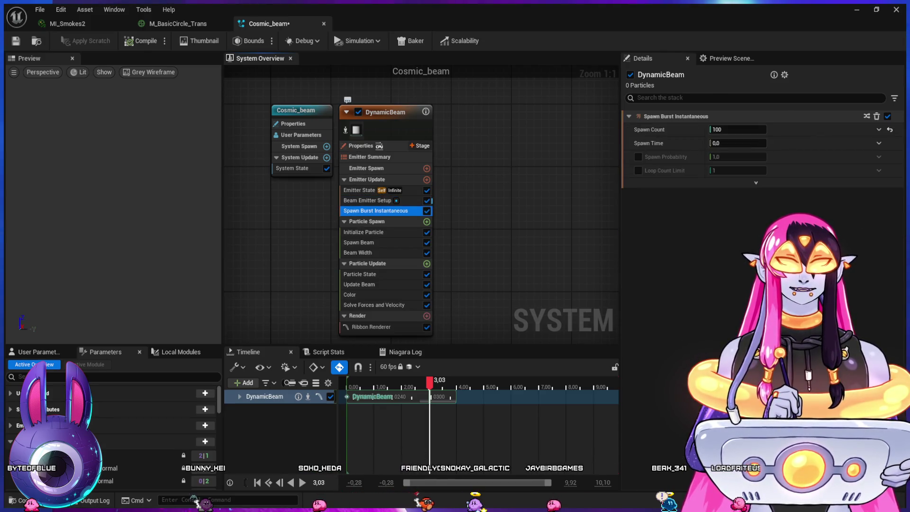
# Step: Change Initialize Particle's Lifetime from 3.0 to 5.0
pyautogui.click(364, 232)
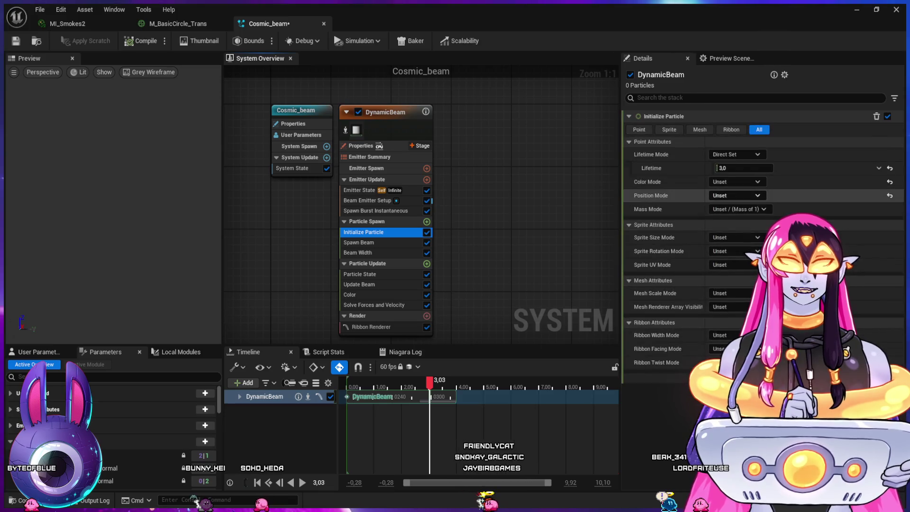
pyautogui.click(716, 168)
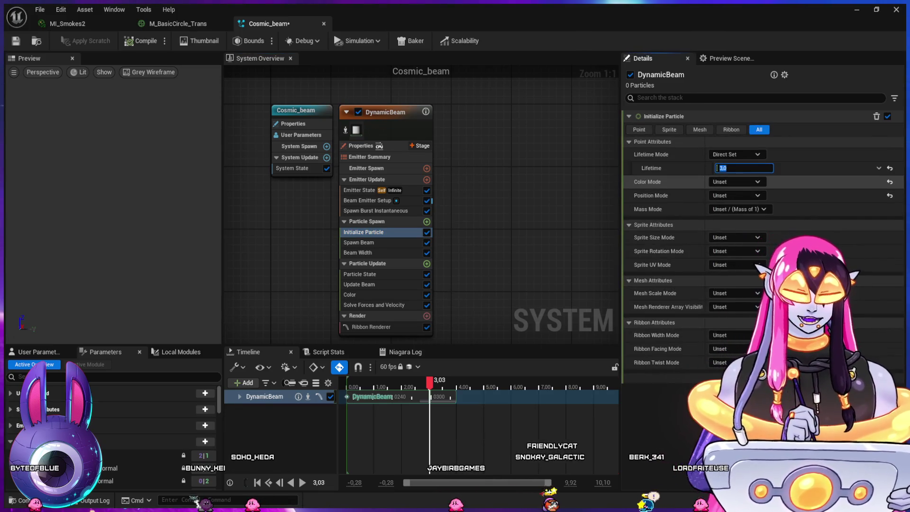
pyautogui.write('5')
pyautogui.press('Return')
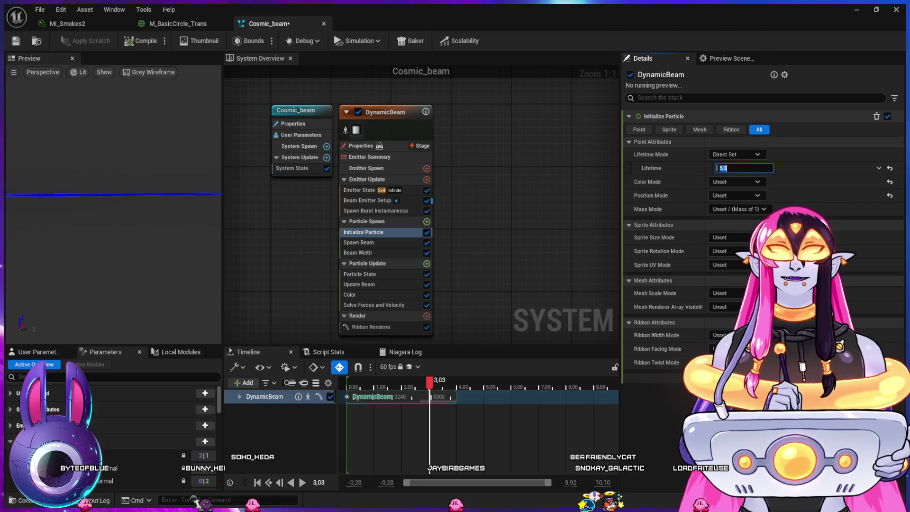
pyautogui.click(358, 253)
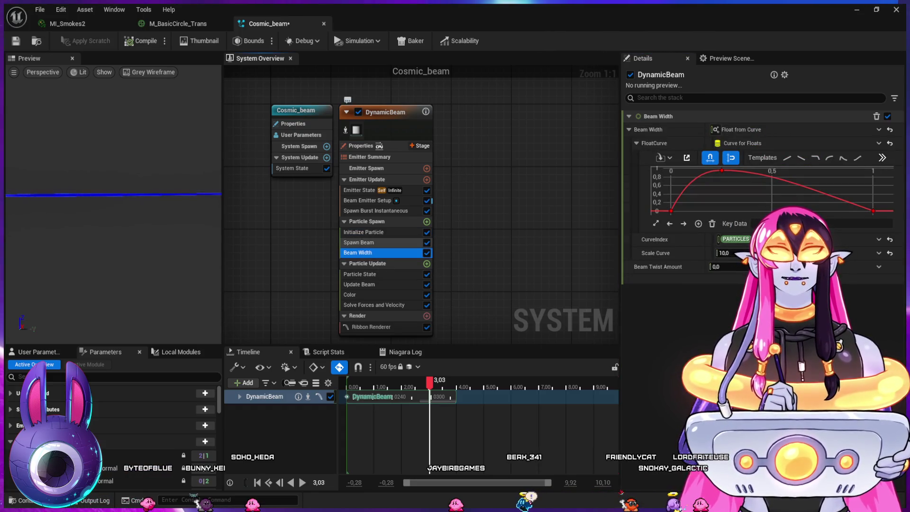
pyautogui.click(363, 231)
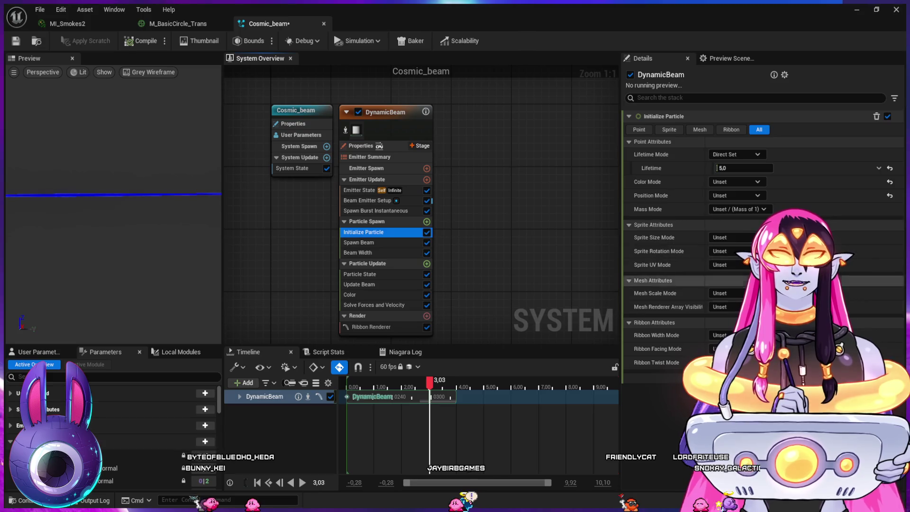
# Step: Set the Beam Width scale to 50.0 and drag the last key's tangent to soften the falloff
pyautogui.click(357, 252)
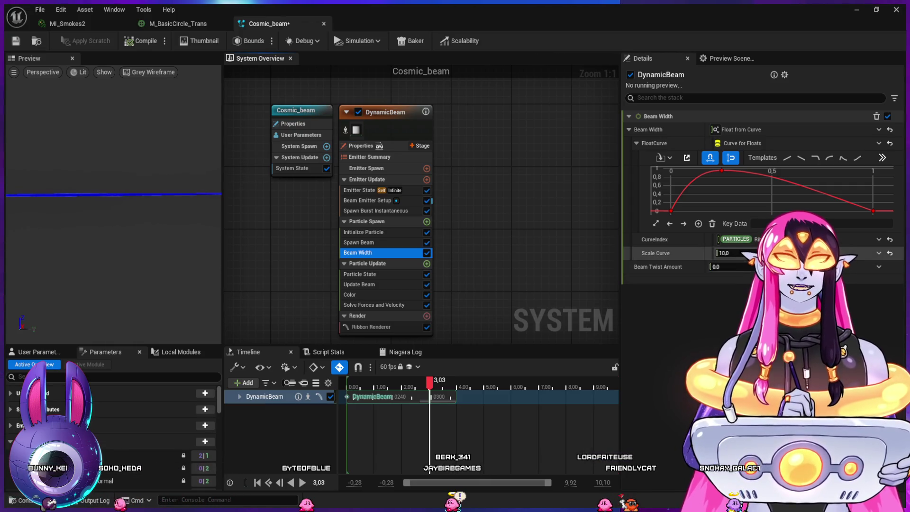
pyautogui.click(727, 253)
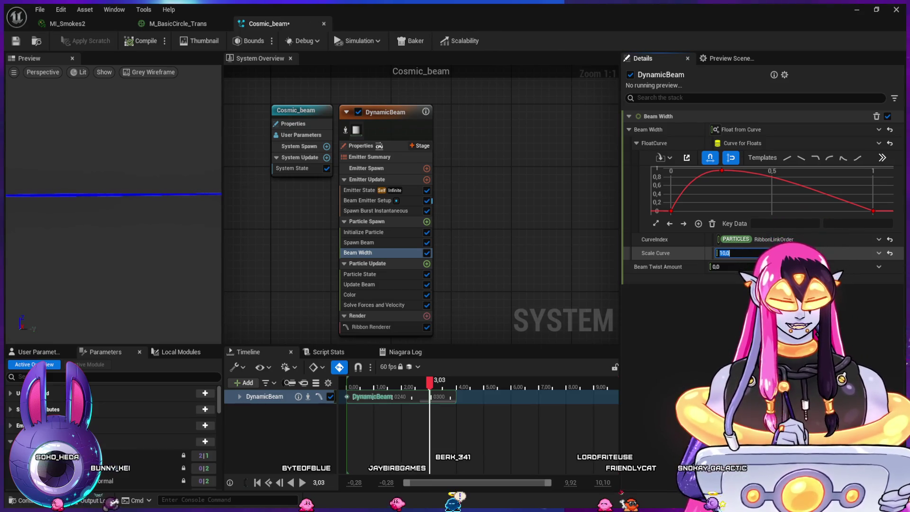
pyautogui.write('50')
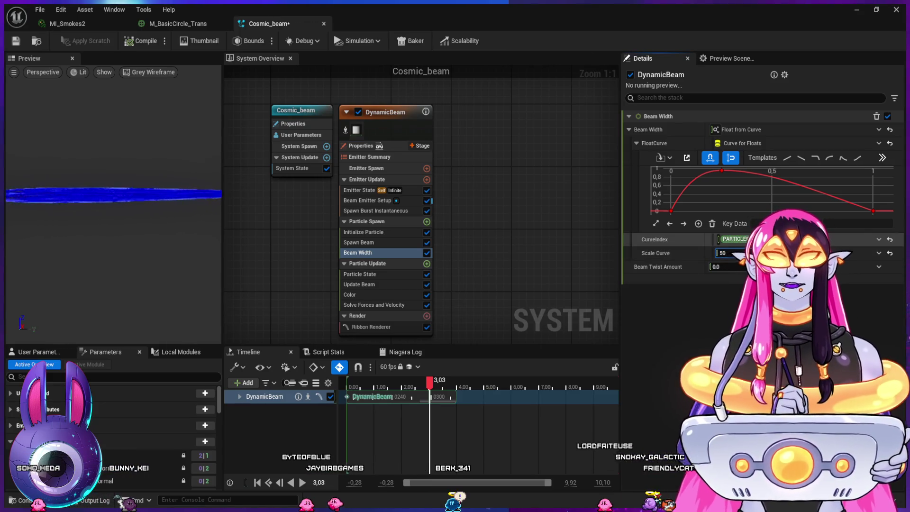
pyautogui.click(872, 212)
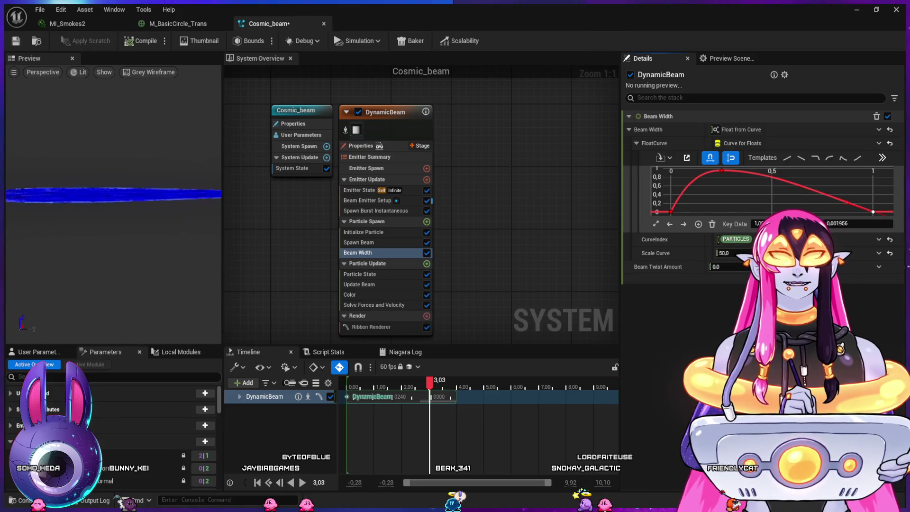
pyautogui.moveTo(846, 202); pyautogui.dragTo(852, 191)
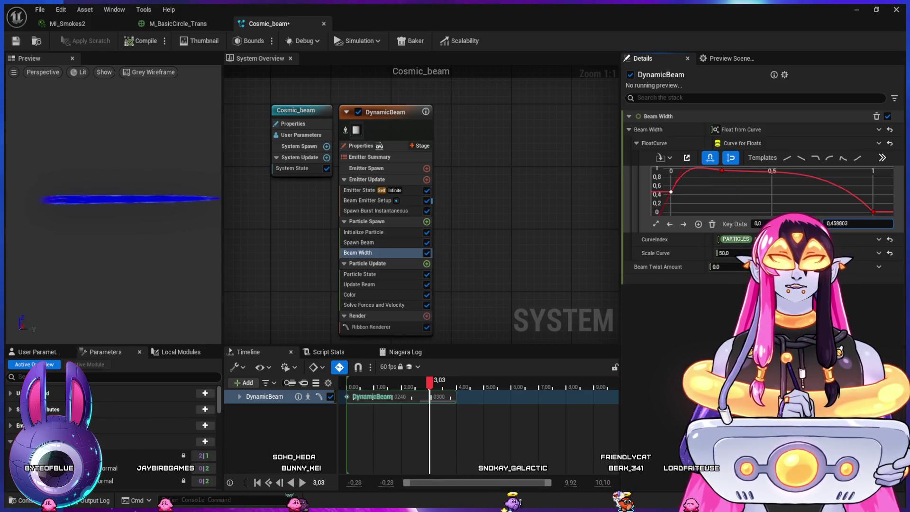
# Step: Raise the width curve's start to about 0.32, add a 1.0 key at 0.9, and set the ~0.25 key to 1.0
pyautogui.moveTo(671, 206); pyautogui.dragTo(670, 194)
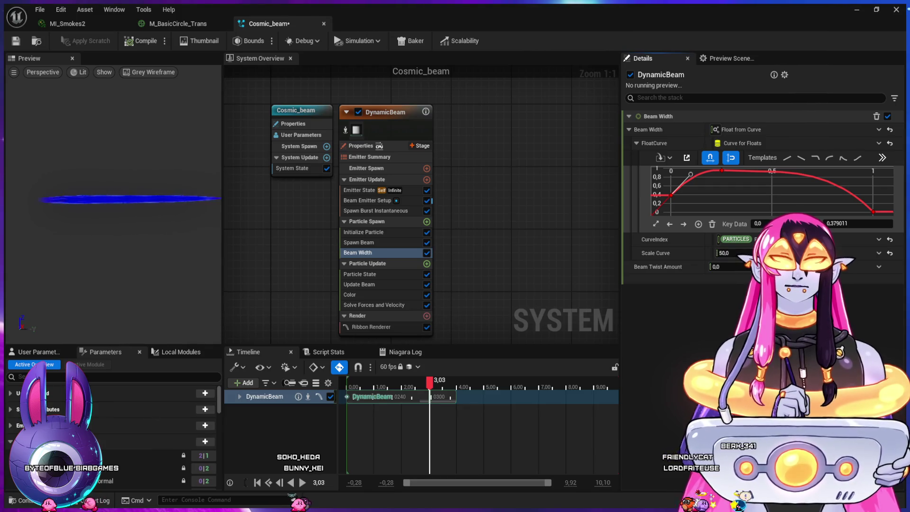
pyautogui.middleClick(852, 196)
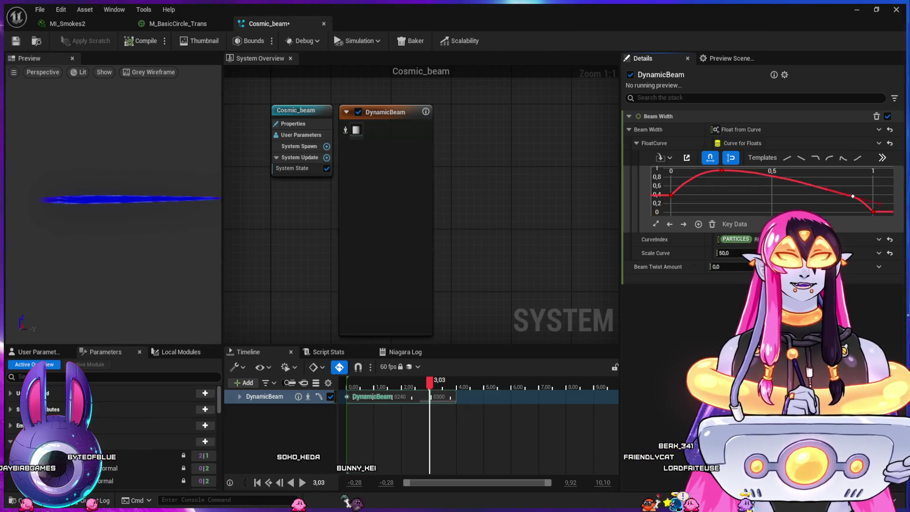
pyautogui.moveTo(853, 195); pyautogui.dragTo(853, 179)
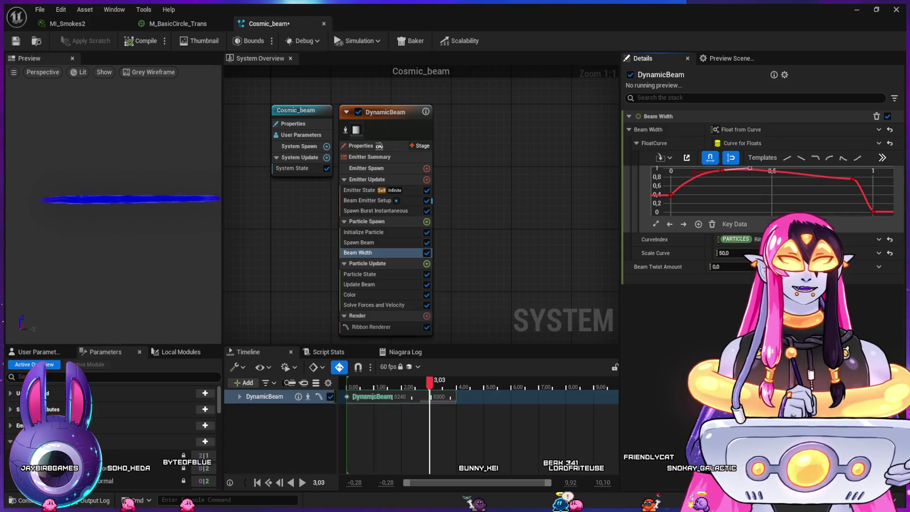
pyautogui.click(852, 179)
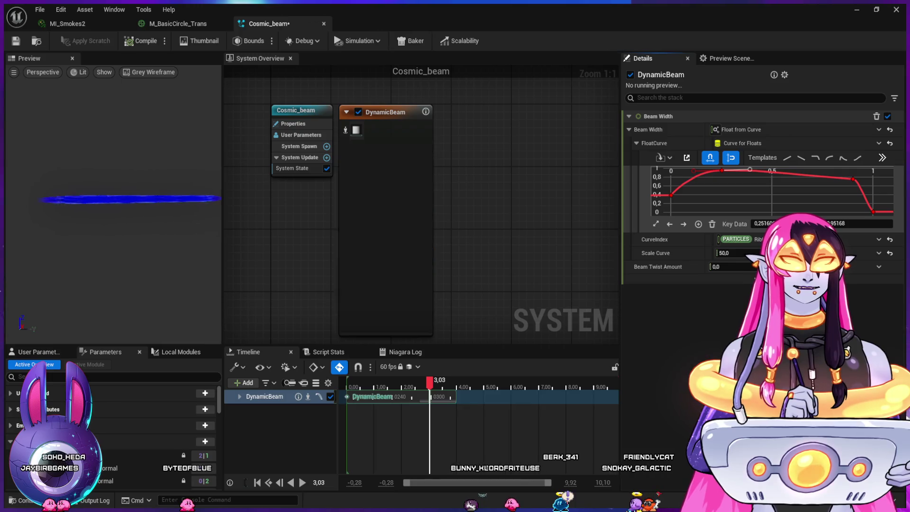
pyautogui.moveTo(852, 179); pyautogui.dragTo(852, 174)
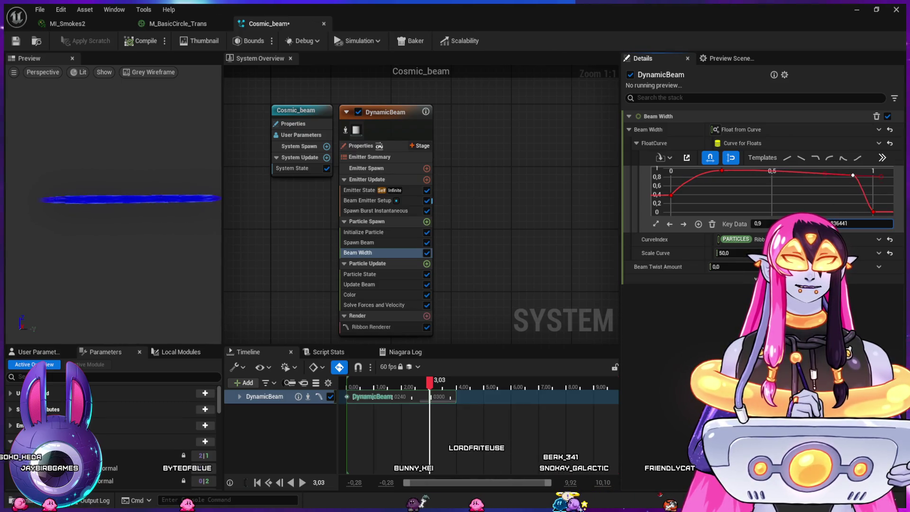
pyautogui.write('1')
pyautogui.press('Return')
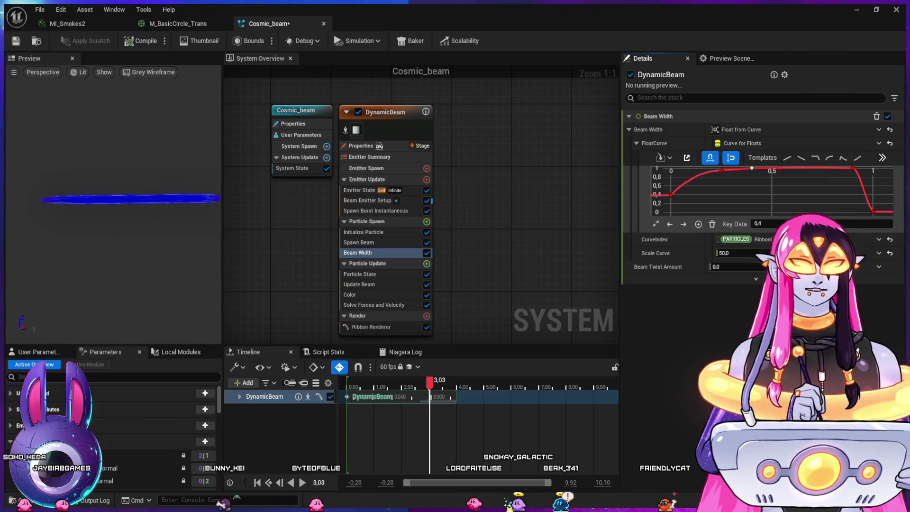
pyautogui.moveTo(721, 169); pyautogui.dragTo(721, 172)
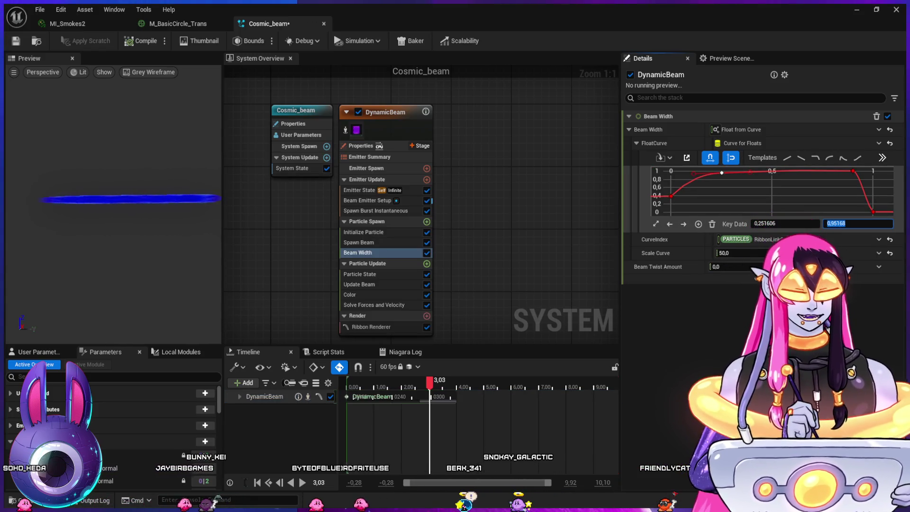
pyautogui.write('1')
pyautogui.press('Return')
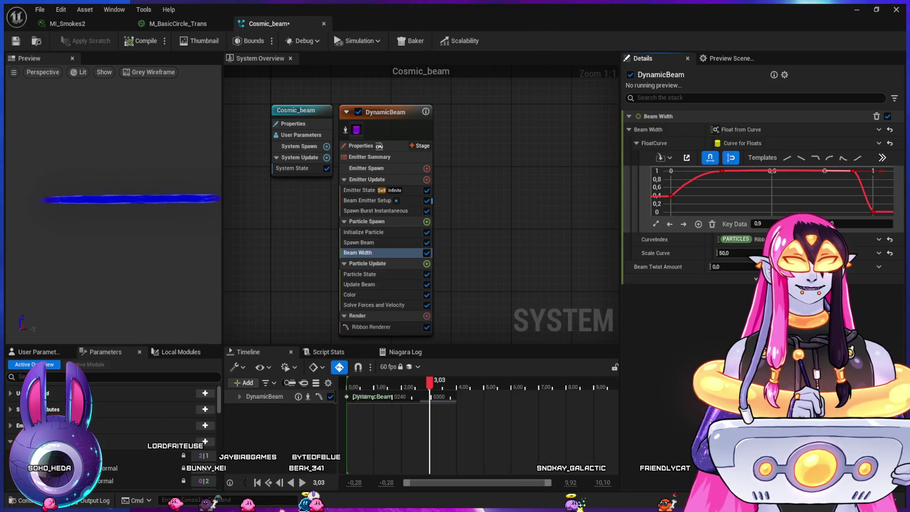
pyautogui.click(721, 170)
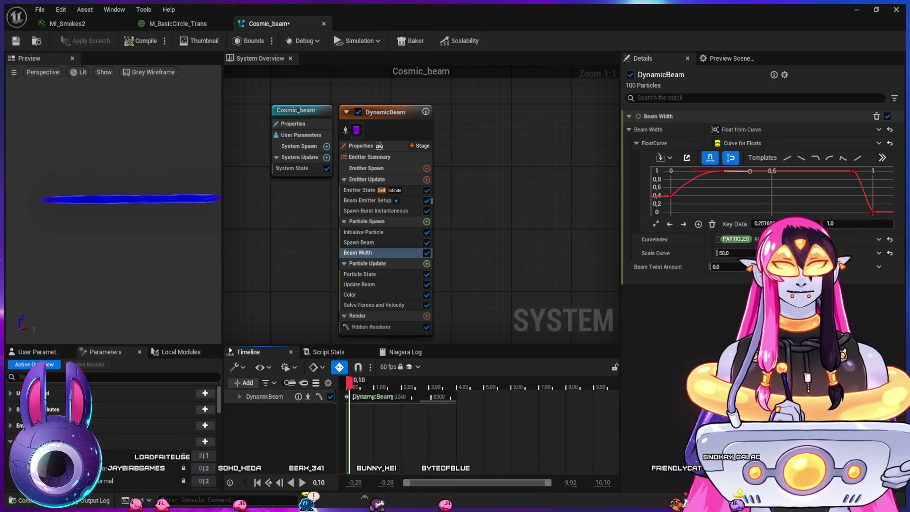
# Step: Play the effect preview from about 3 seconds, then return to the level map
pyautogui.moveTo(422, 391); pyautogui.dragTo(442, 390)
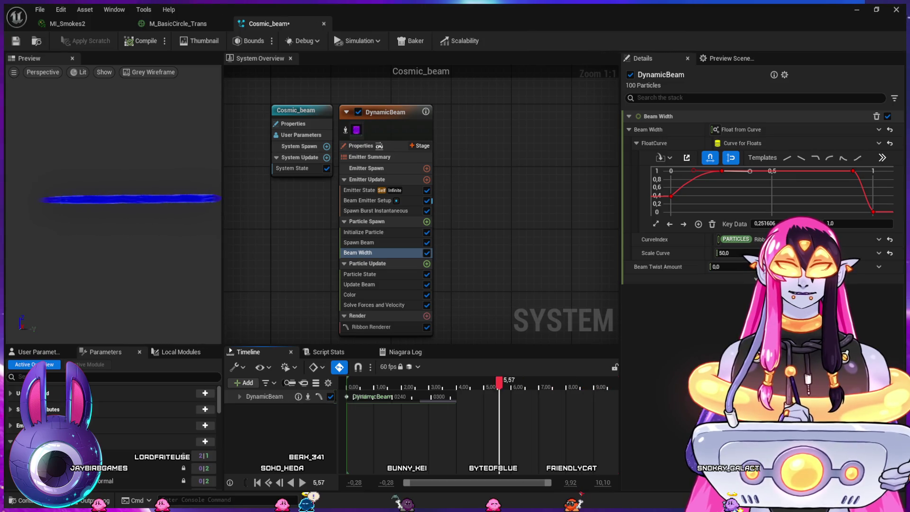
pyautogui.press('space')
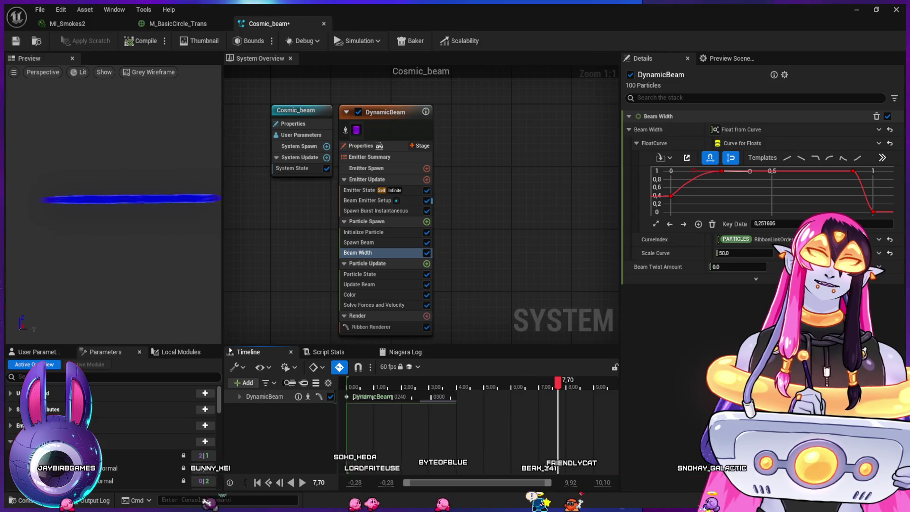
pyautogui.click(856, 9)
# Step: Replay the sequence from before the beam fires and orbit around the wider blue beam
pyautogui.moveTo(492, 391); pyautogui.dragTo(463, 386)
pyautogui.press('space')
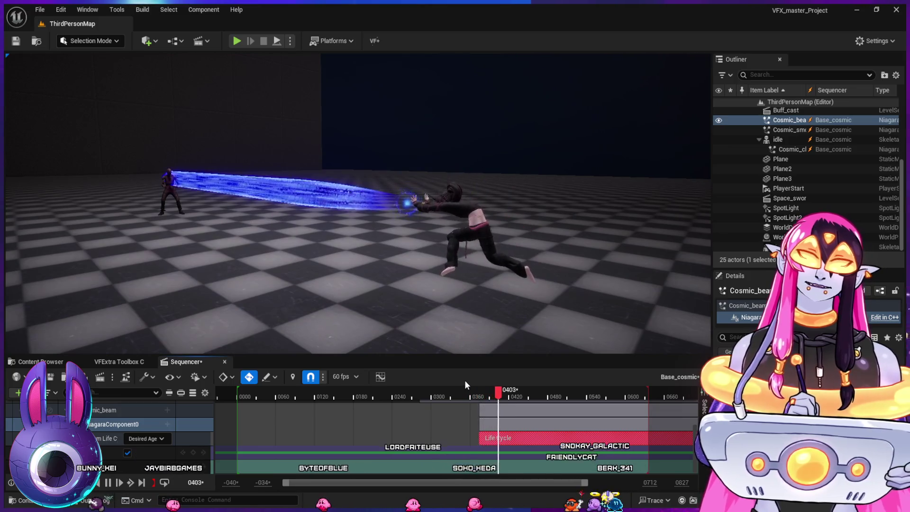
pyautogui.moveTo(385, 257)
pyautogui.mouseDown()
pyautogui.moveTo(398, 220)
pyautogui.moveTo(389, 237)
pyautogui.moveTo(443, 211)
pyautogui.moveTo(442, 237)
pyautogui.moveTo(413, 229)
pyautogui.moveTo(360, 236)
pyautogui.moveTo(542, 236)
pyautogui.moveTo(360, 239)
pyautogui.moveTo(407, 236)
pyautogui.moveTo(379, 247)
pyautogui.mouseUp()
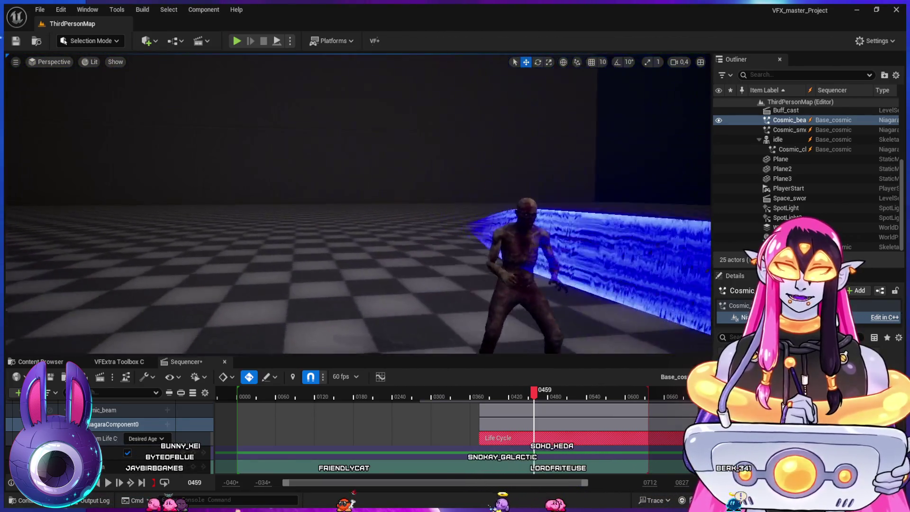
pyautogui.moveTo(523, 241); pyautogui.dragTo(495, 236)
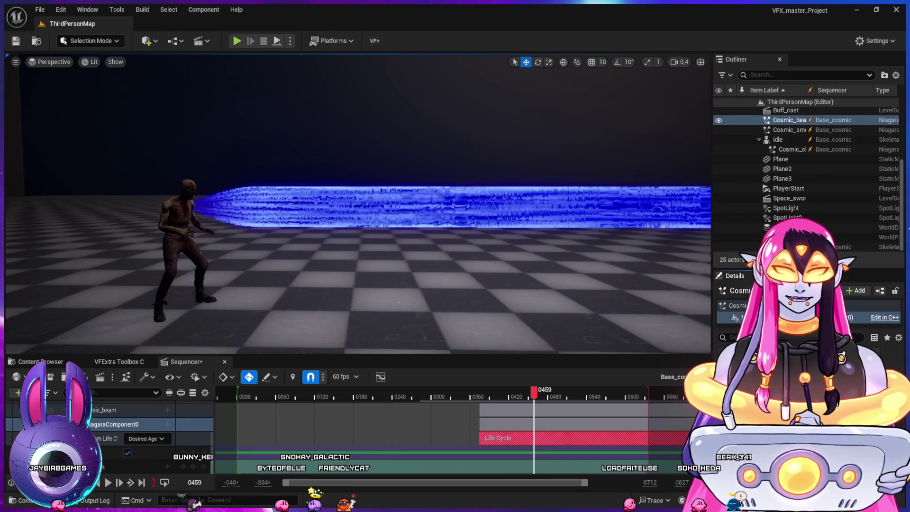
pyautogui.moveTo(495, 236); pyautogui.dragTo(396, 236)
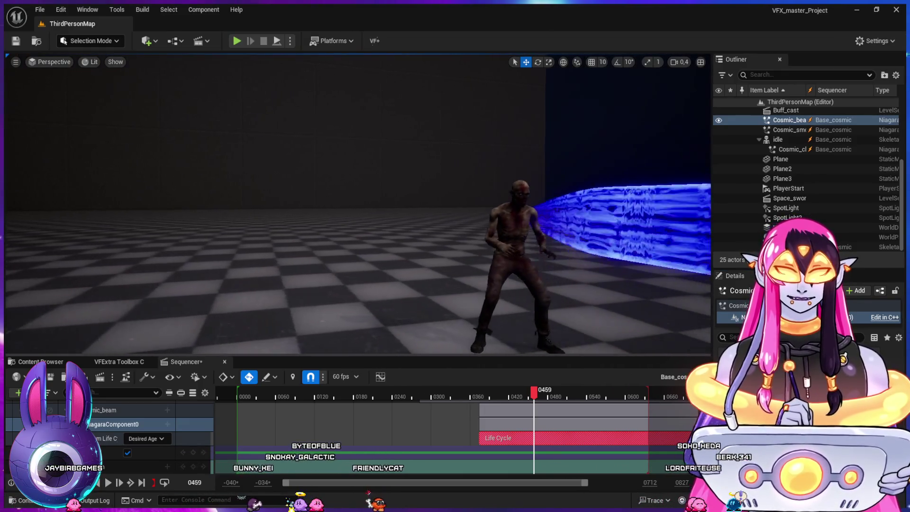
pyautogui.moveTo(396, 235)
pyautogui.mouseDown()
pyautogui.moveTo(331, 235)
pyautogui.moveTo(403, 235)
pyautogui.mouseUp()
pyautogui.moveTo(464, 308)
pyautogui.mouseDown()
pyautogui.moveTo(417, 308)
pyautogui.moveTo(492, 309)
pyautogui.mouseUp()
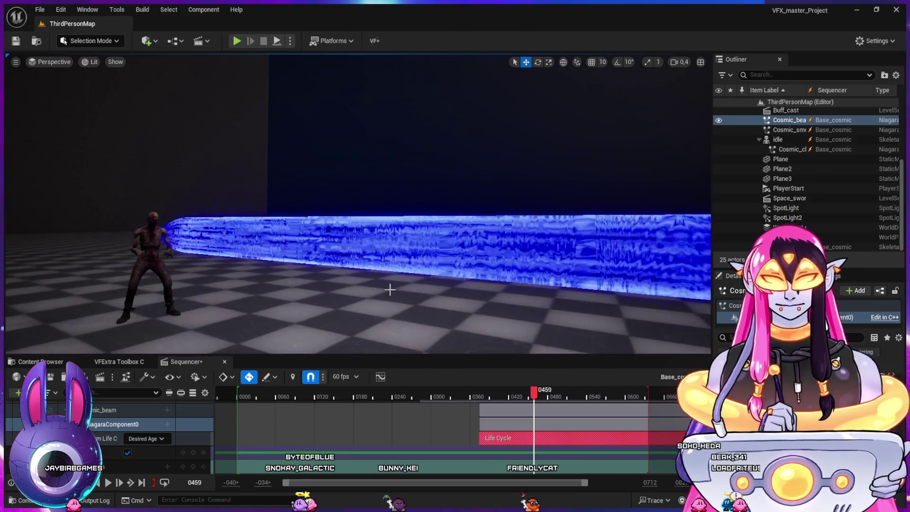
pyautogui.moveTo(441, 295)
pyautogui.mouseDown()
pyautogui.moveTo(393, 294)
pyautogui.moveTo(457, 295)
pyautogui.moveTo(397, 295)
pyautogui.moveTo(443, 296)
pyautogui.moveTo(436, 298)
pyautogui.mouseUp()
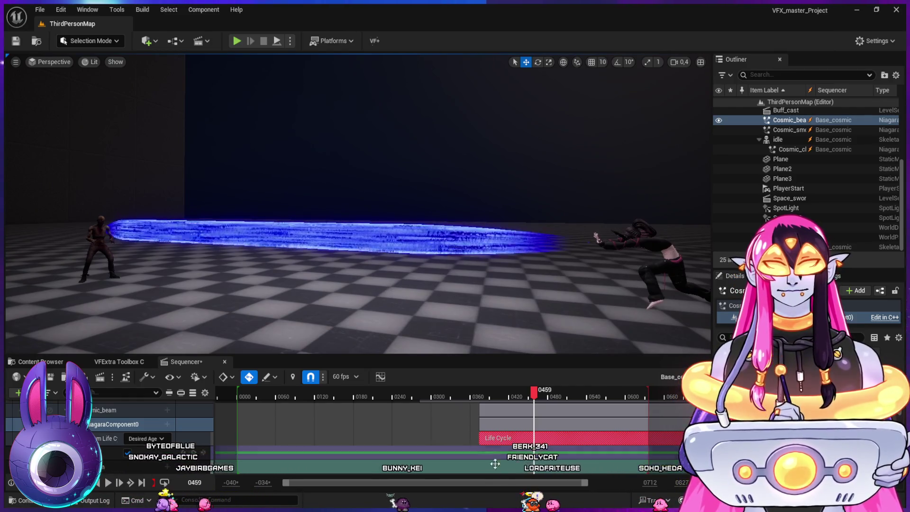
pyautogui.hotkey('alt', 'Tab')
# Step: Change the Ribbon Renderer material from MI_Energy_Saturn to M_Neptune_Water_Tornado
pyautogui.moveTo(471, 270)
pyautogui.mouseDown()
pyautogui.moveTo(487, 246)
pyautogui.moveTo(479, 258)
pyautogui.mouseUp()
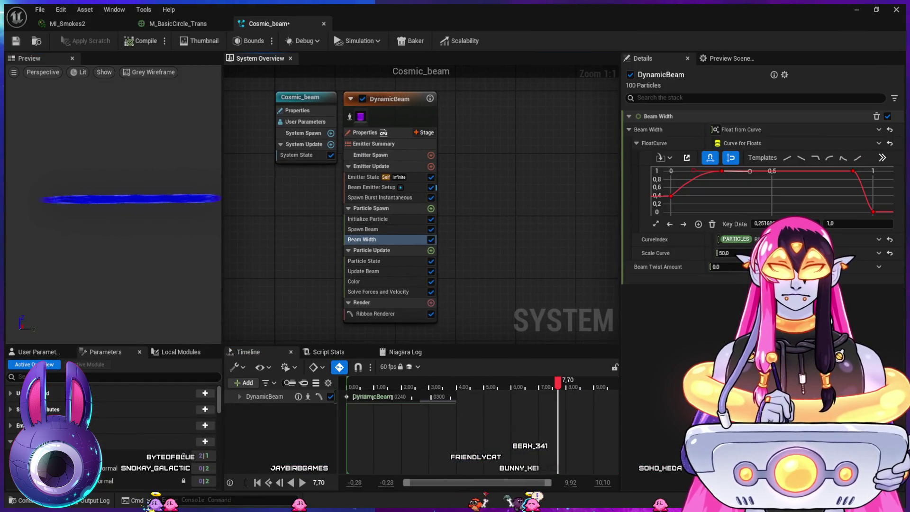
pyautogui.click(375, 313)
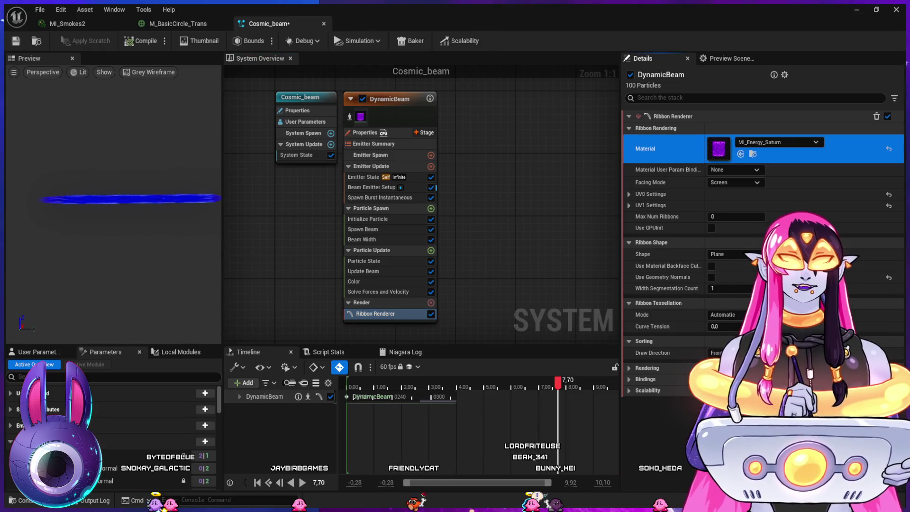
pyautogui.click(753, 154)
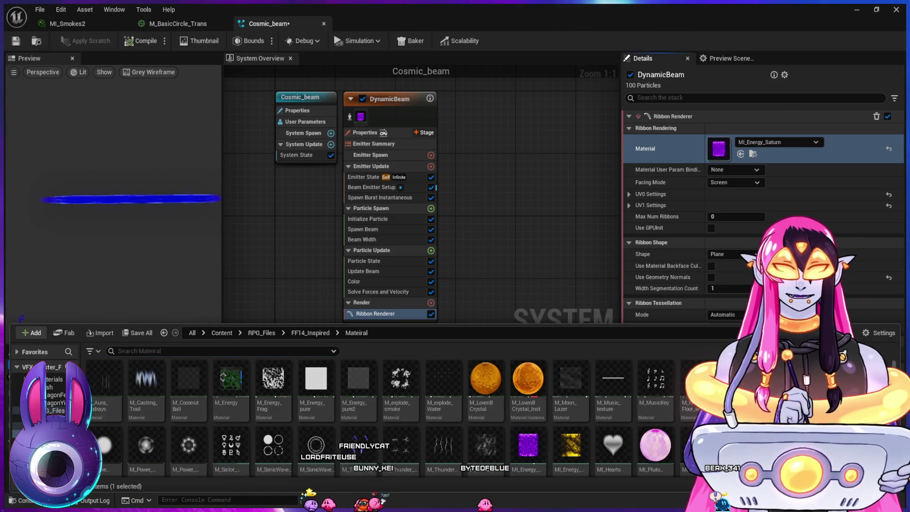
pyautogui.hotkey('ctrl', 'z')
pyautogui.click(114, 199)
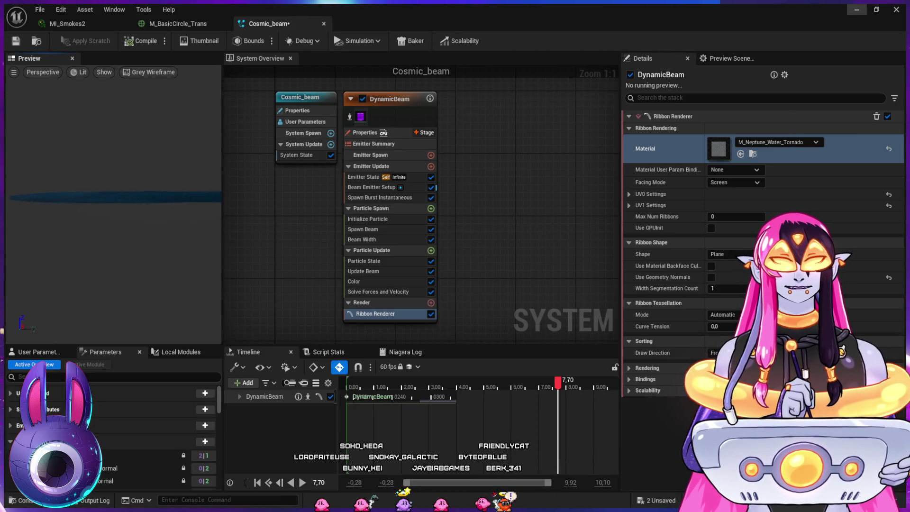
# Step: Check the new ribbon material in the level, then go back to the Cosmic_beam editor
pyautogui.click(857, 10)
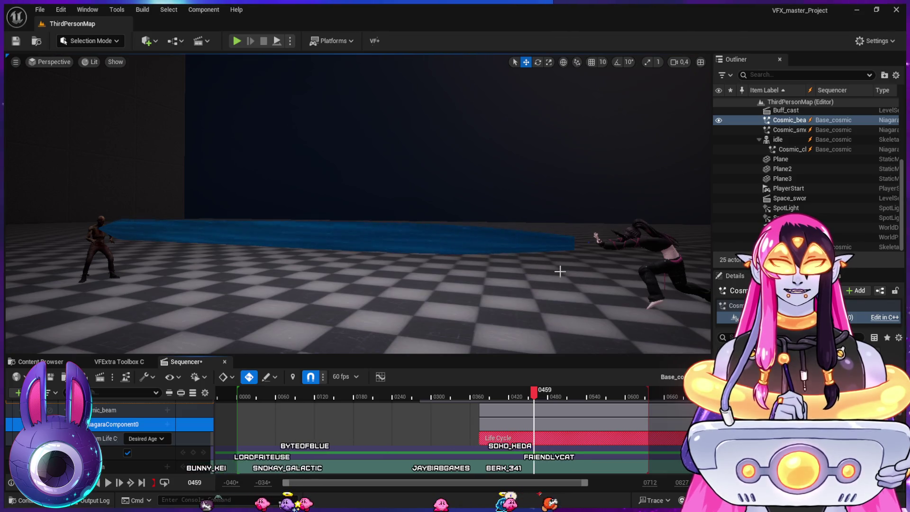
pyautogui.hotkey('ctrl', 'space')
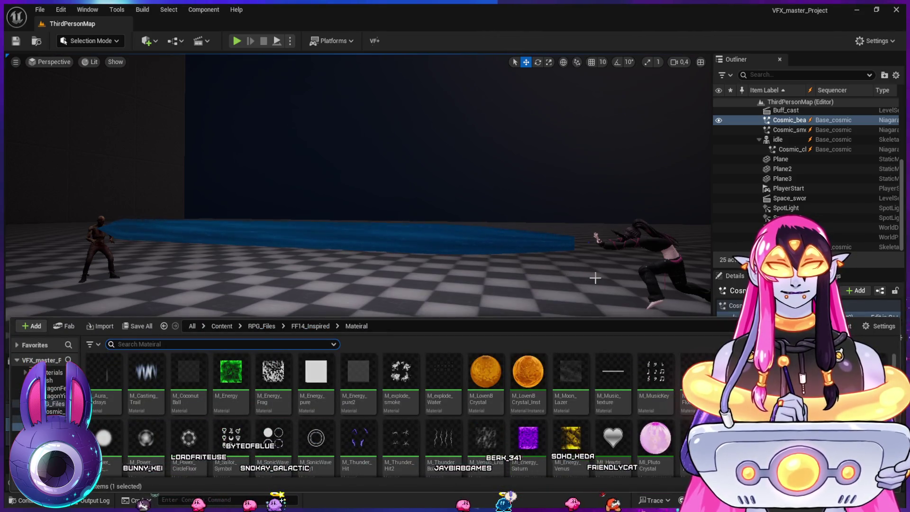
pyautogui.hotkey('ctrl', 'space')
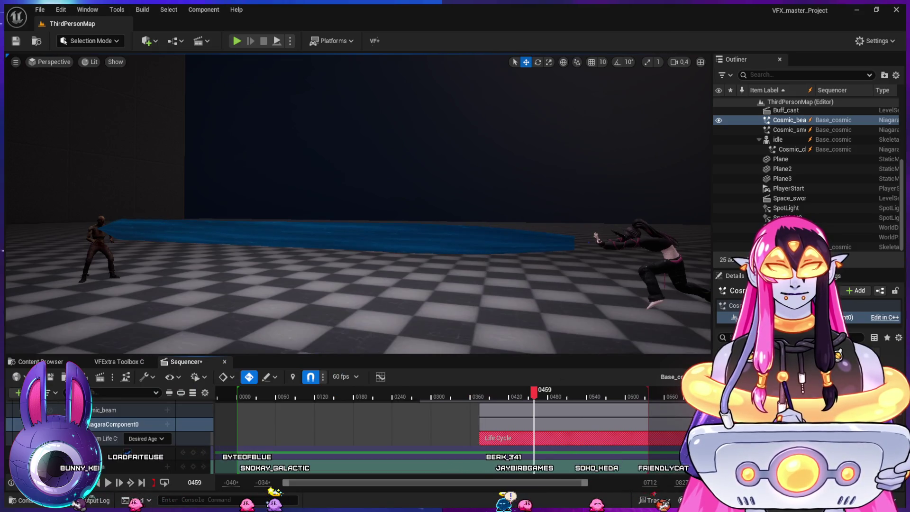
pyautogui.hotkey('alt', 'Tab')
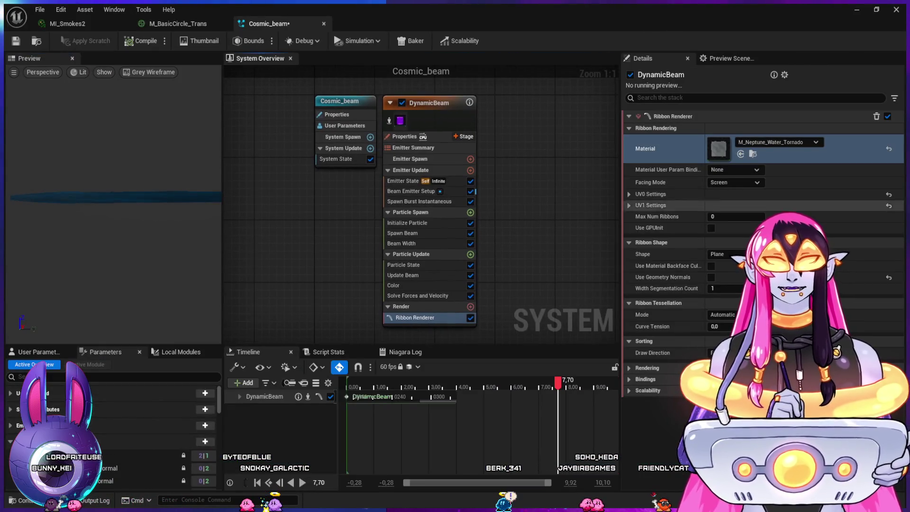
# Step: Duplicate M_StarTrail in the Cosmic_Spell folder and name the copy M_StarBeam
pyautogui.hotkey('ctrl', 'space')
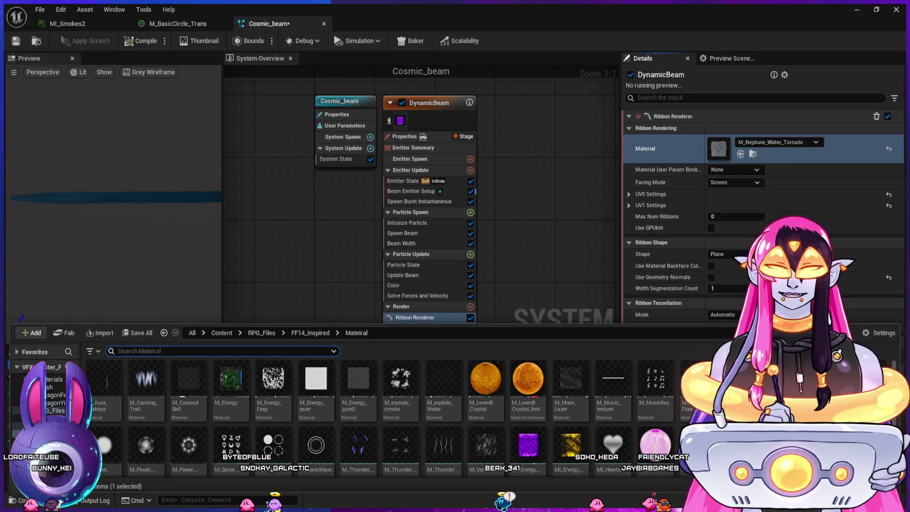
pyautogui.scroll(-2, 378, 417)
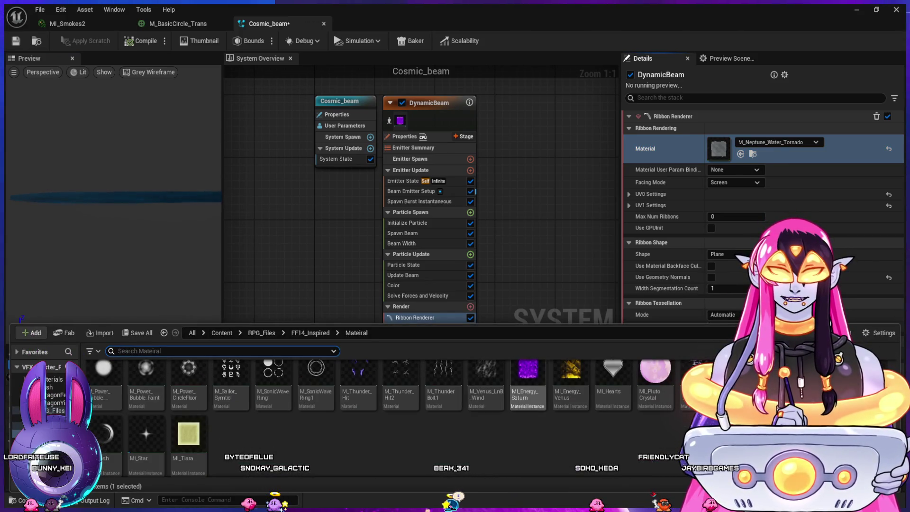
pyautogui.scroll(1, 379, 417)
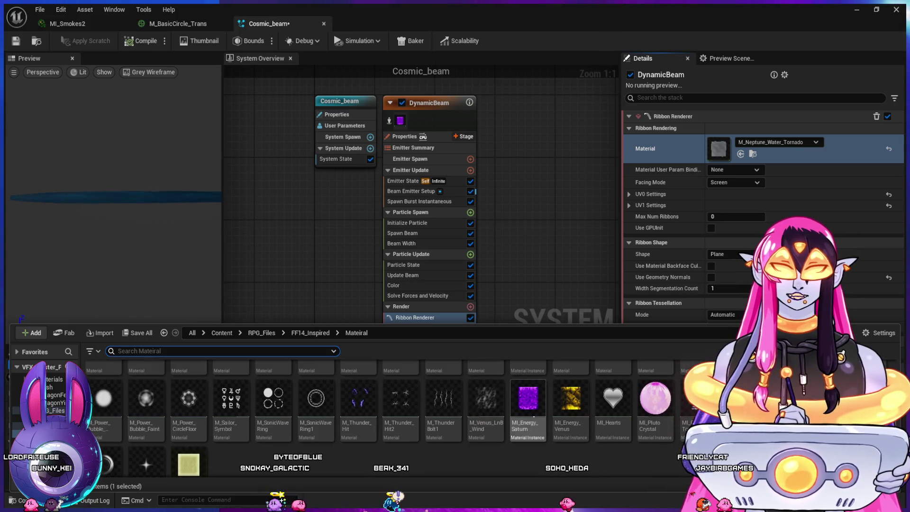
pyautogui.click(571, 403)
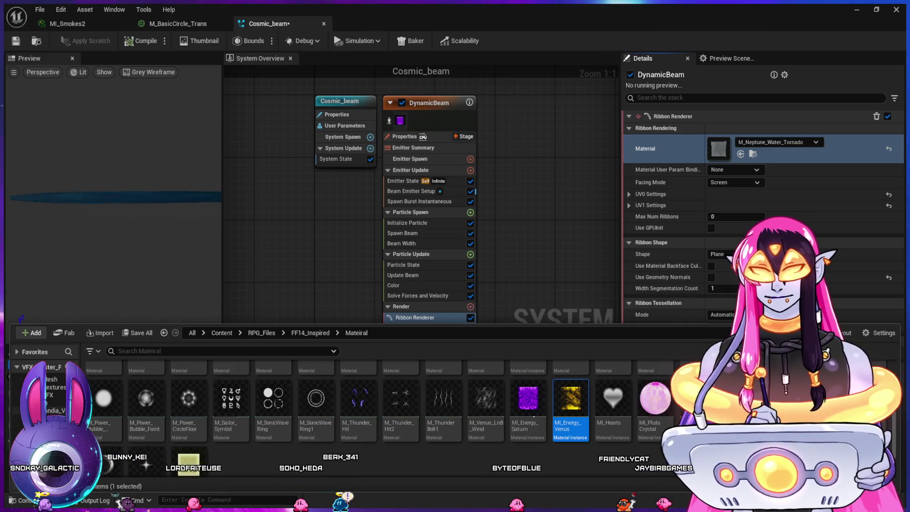
pyautogui.scroll(-3, 43, 393)
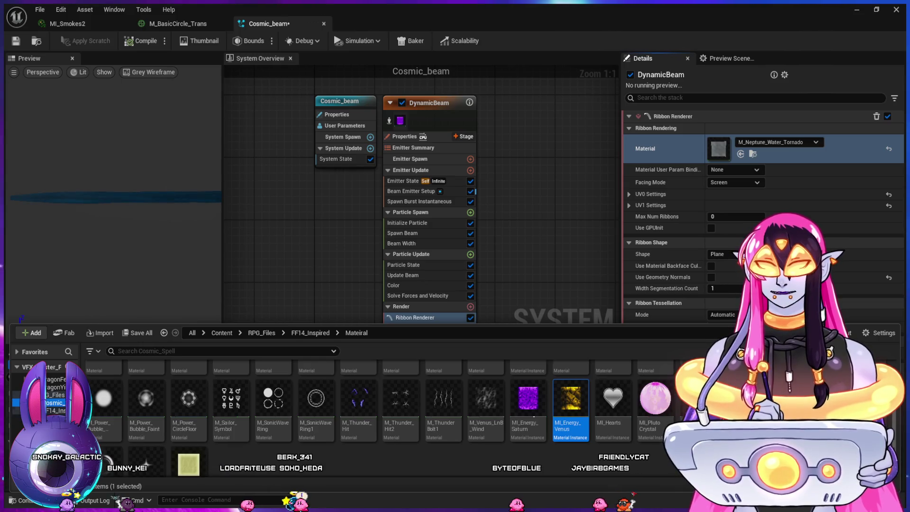
pyautogui.click(53, 402)
pyautogui.hotkey('ctrl', 'd')
pyautogui.press('Return')
pyautogui.write('StarBeam')
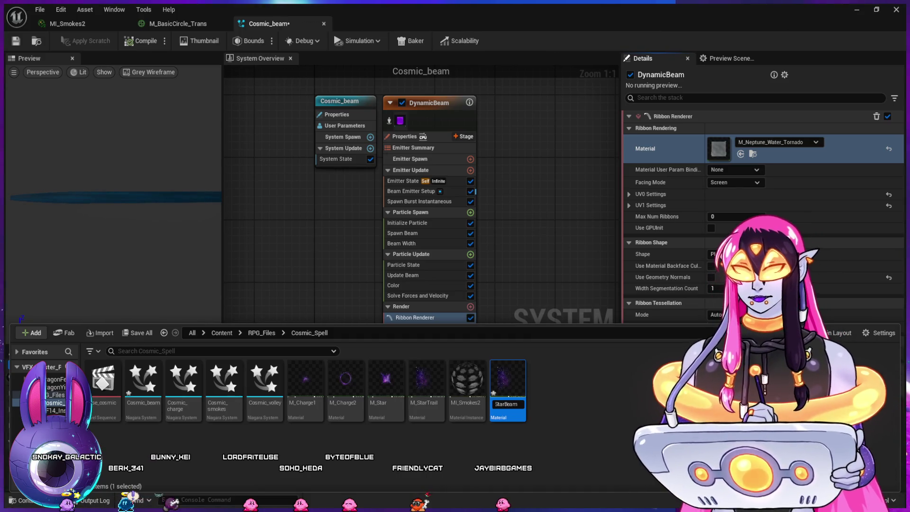
pyautogui.press('Return')
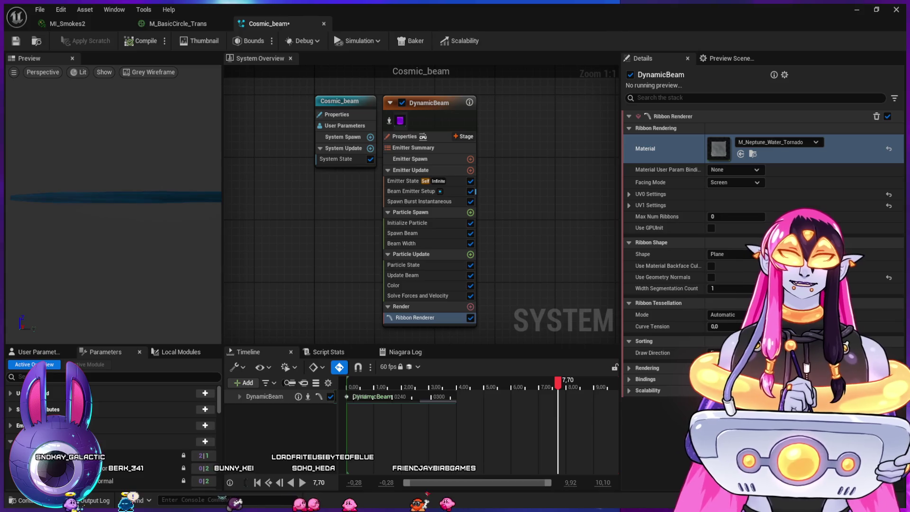
# Step: Assign M_StarBeam as the Ribbon Renderer material and open it for editing
pyautogui.hotkey('ctrl', 'space')
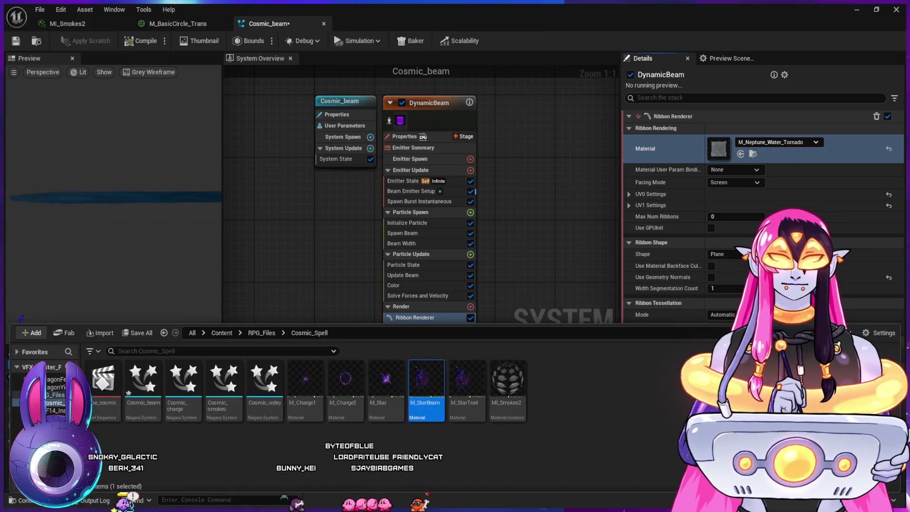
pyautogui.click(740, 154)
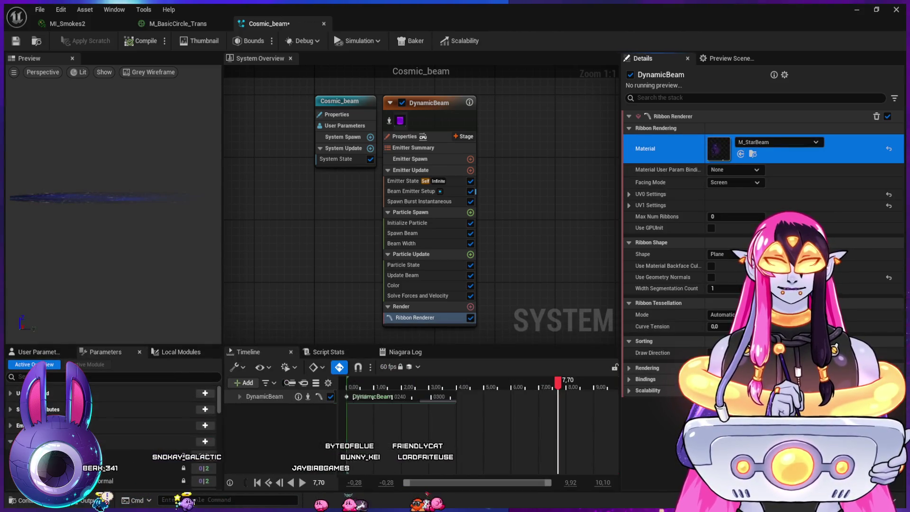
pyautogui.doubleClick(718, 148)
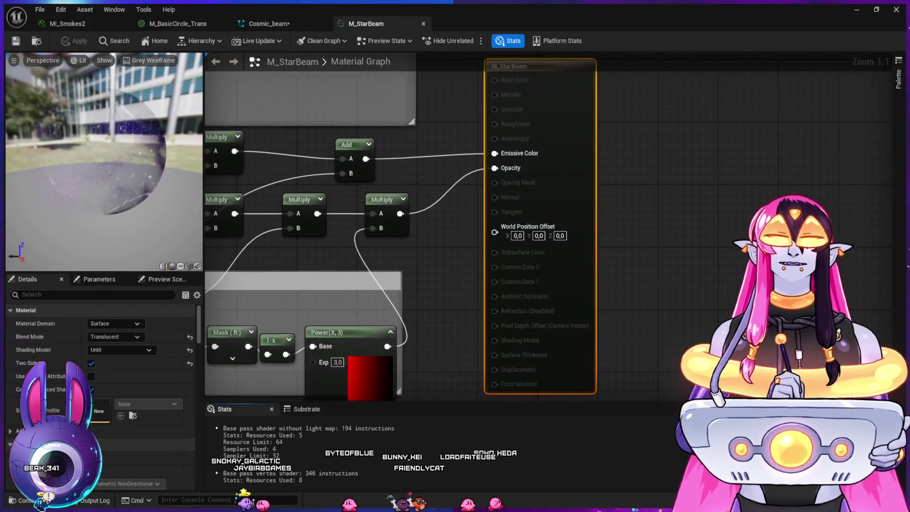
# Step: Delete the TexCoord, Mask, 1-x and Power nodes and title the comment 'Masking'
pyautogui.moveTo(550, 315); pyautogui.dragTo(228, 223)
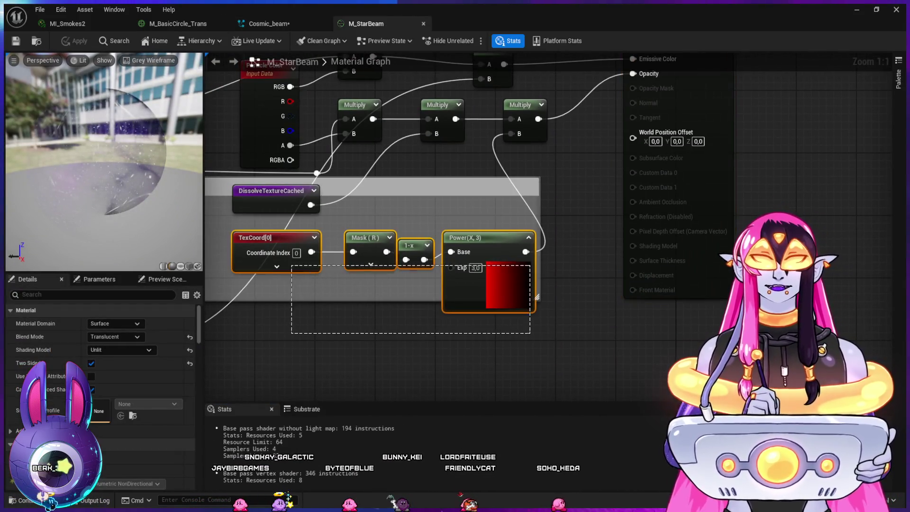
pyautogui.press('Delete')
pyautogui.write('Masking')
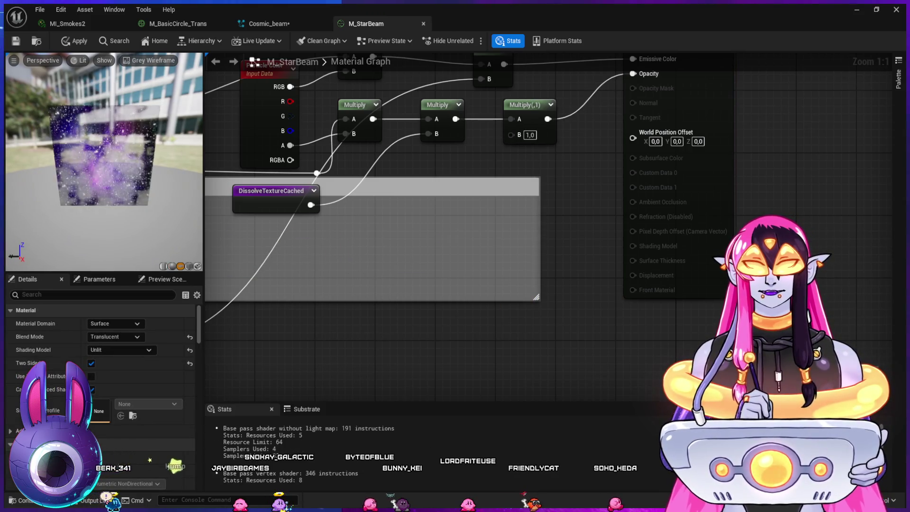
pyautogui.press('Return')
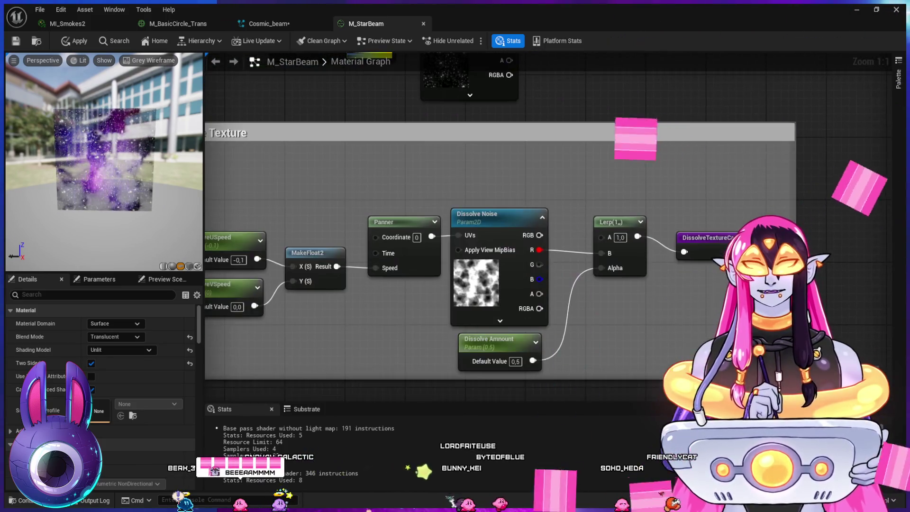
# Step: Set the Dissolve Amount default value to 0.2
pyautogui.scroll(-2, 584, 137)
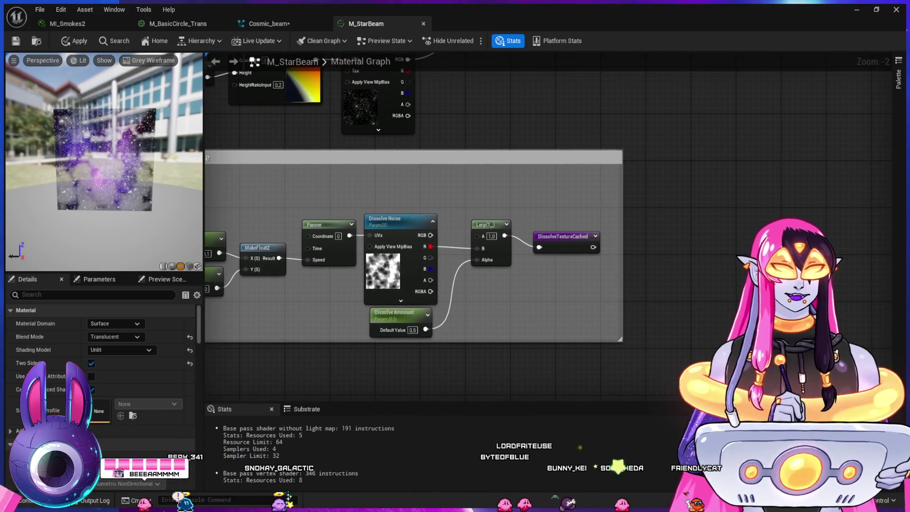
pyautogui.click(413, 330)
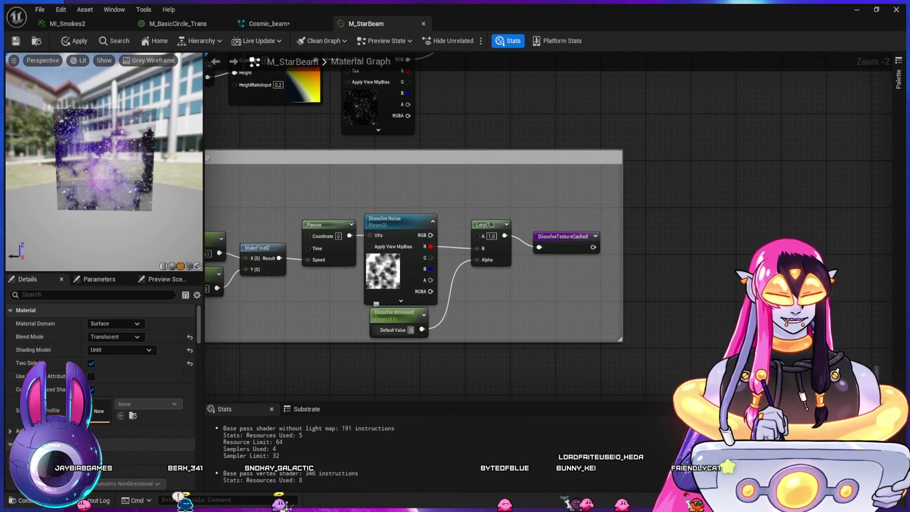
pyautogui.write('.2')
pyautogui.press('Return')
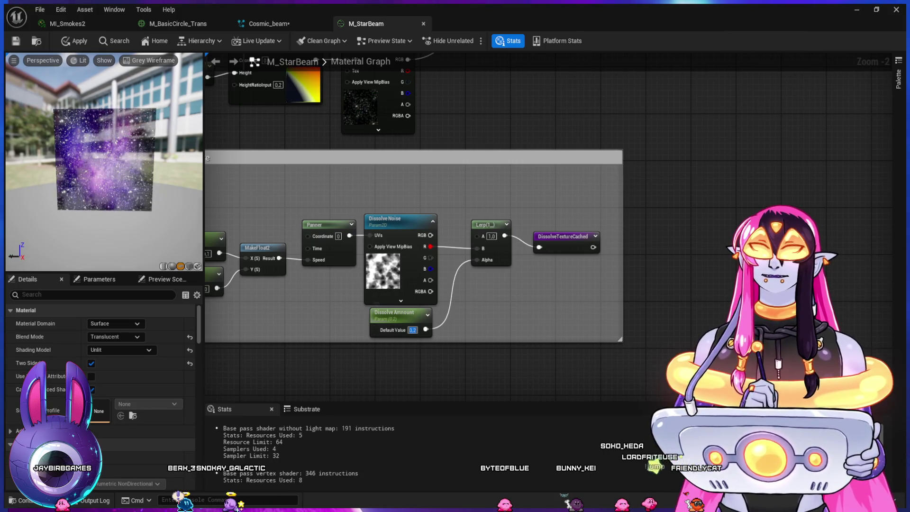
# Step: Change DissolveUSpeed from -0.1 to -1, apply the material, and return to the level
pyautogui.moveTo(300, 301); pyautogui.dragTo(416, 313)
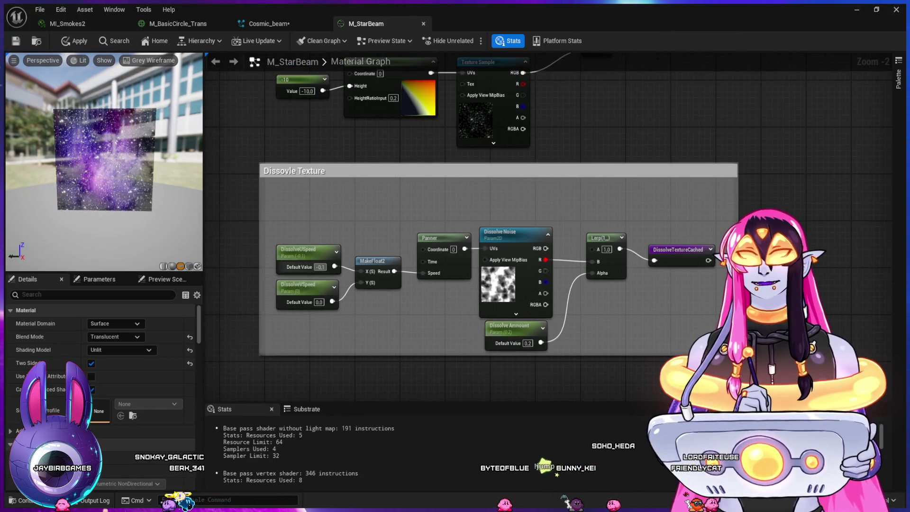
pyautogui.click(321, 267)
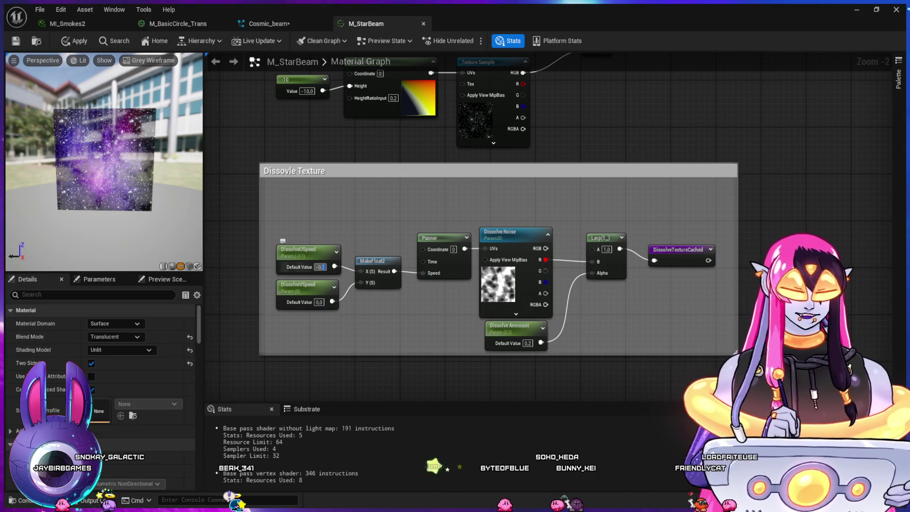
pyautogui.press('Return')
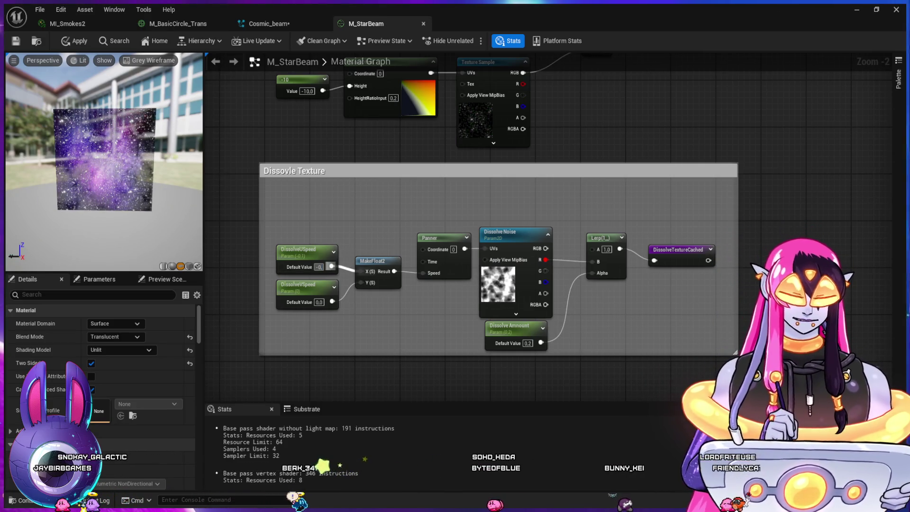
pyautogui.moveTo(319, 266); pyautogui.dragTo(303, 267)
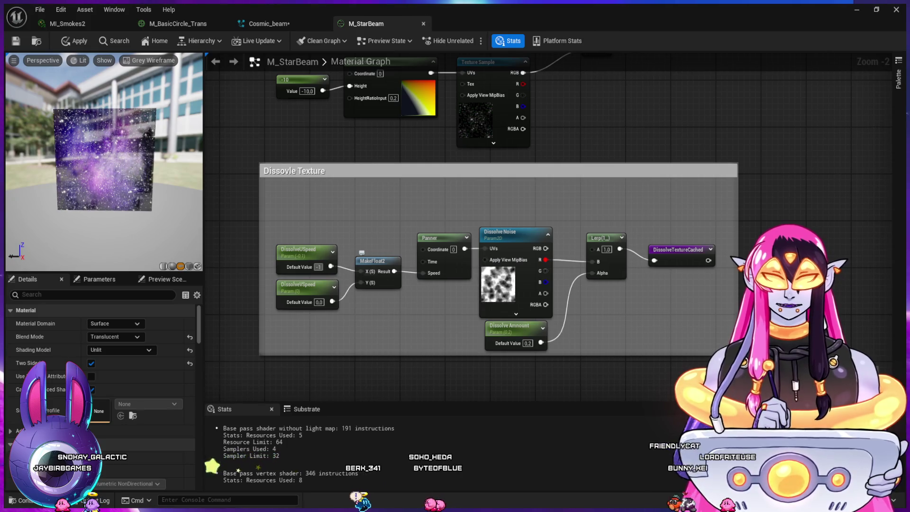
pyautogui.click(320, 267)
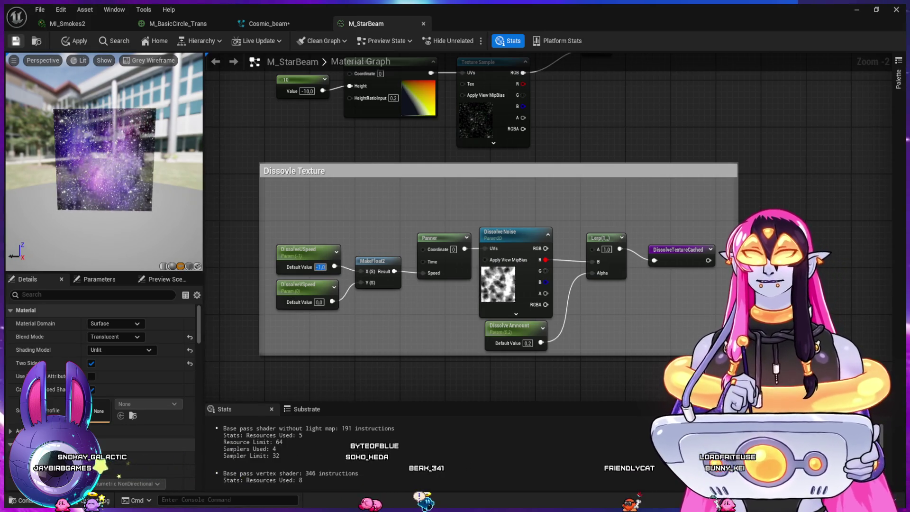
pyautogui.press('Return')
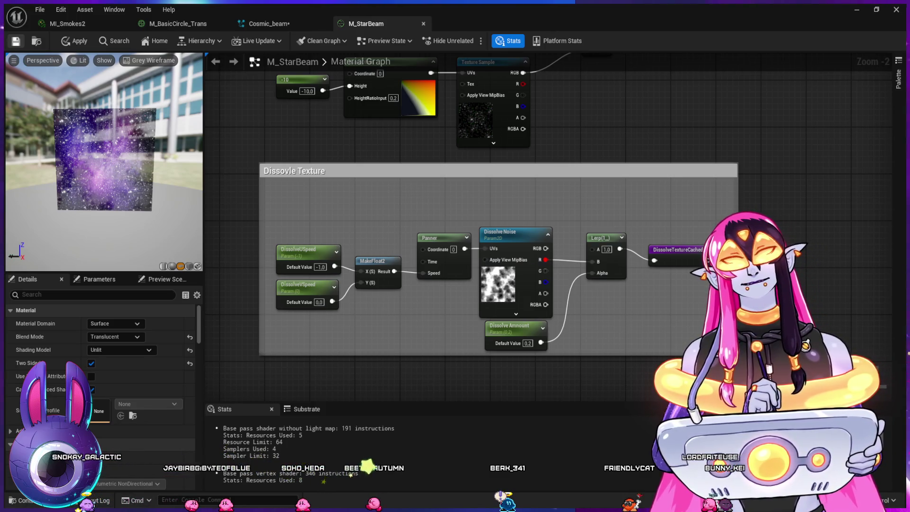
pyautogui.hotkey('ctrl', 's')
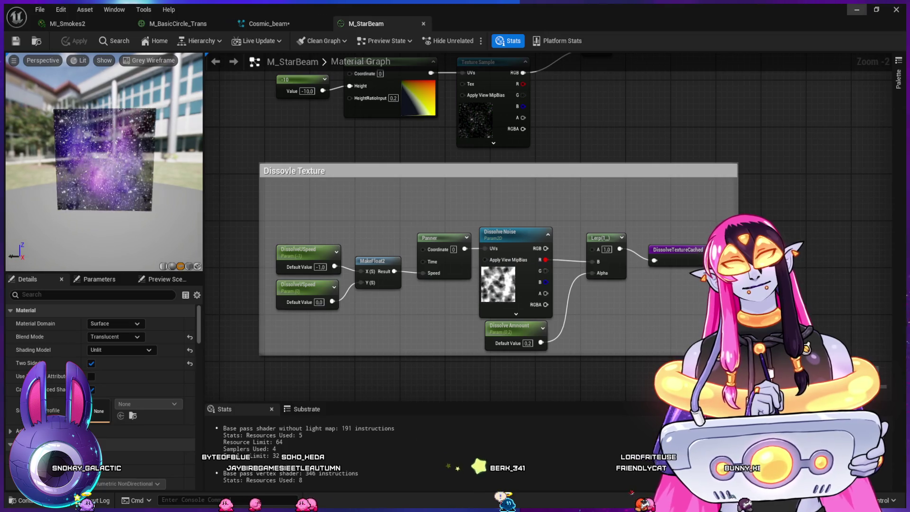
pyautogui.click(856, 11)
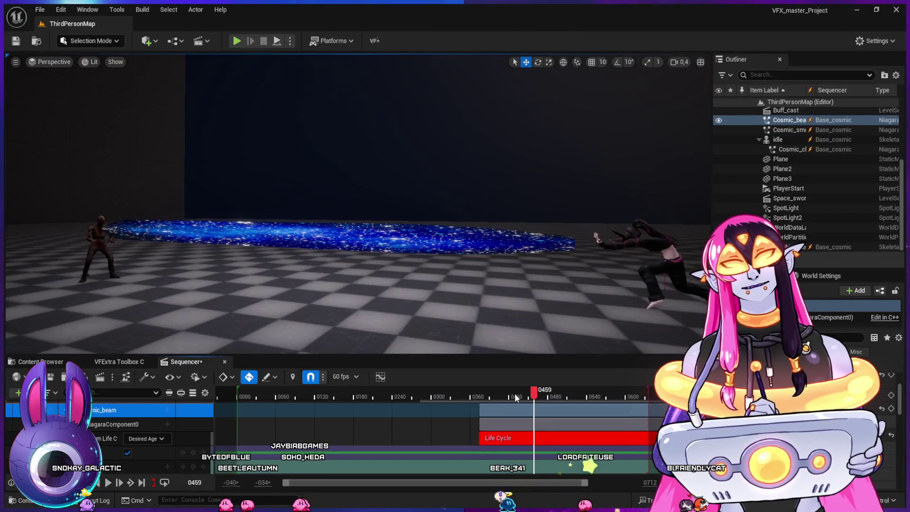
# Step: Shift the Cosmic_beam actor slightly along X and replay the beam firing in Sequencer
pyautogui.moveTo(499, 397)
pyautogui.mouseDown()
pyautogui.moveTo(459, 397)
pyautogui.moveTo(487, 397)
pyautogui.mouseUp()
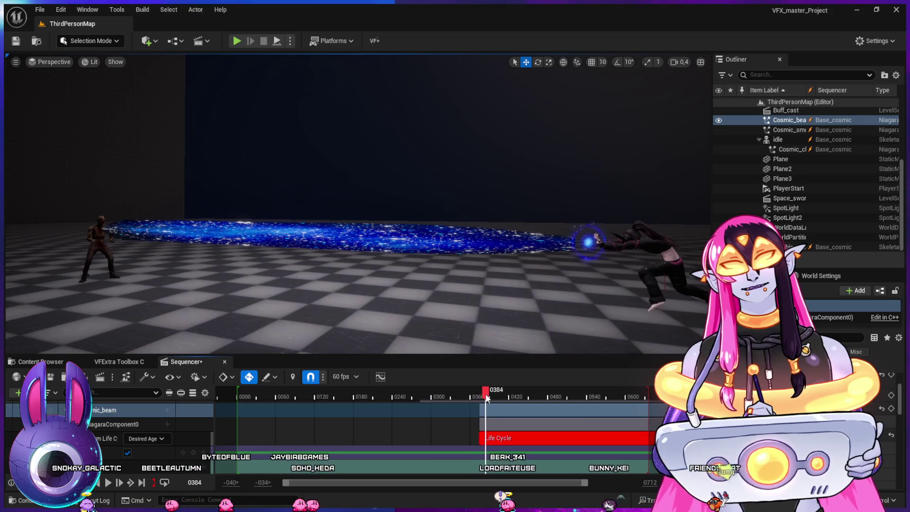
pyautogui.click(127, 425)
pyautogui.click(125, 410)
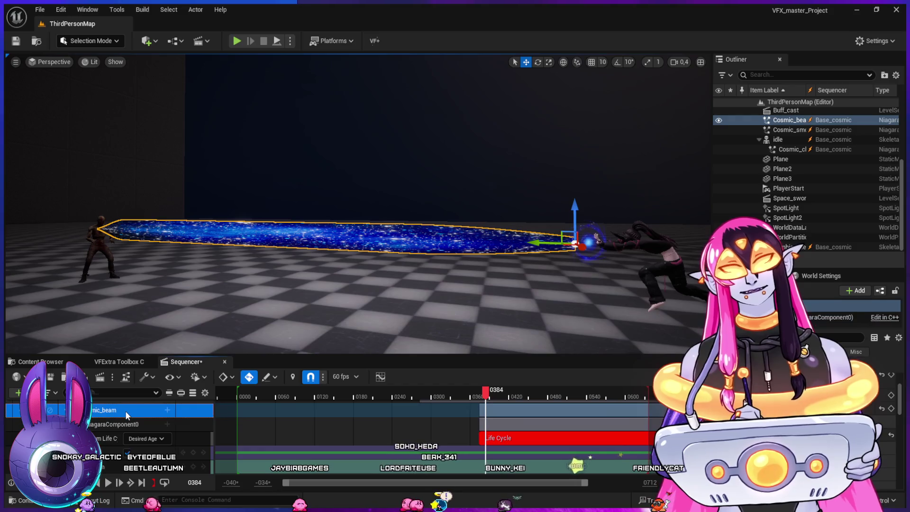
pyautogui.moveTo(538, 238); pyautogui.dragTo(549, 242)
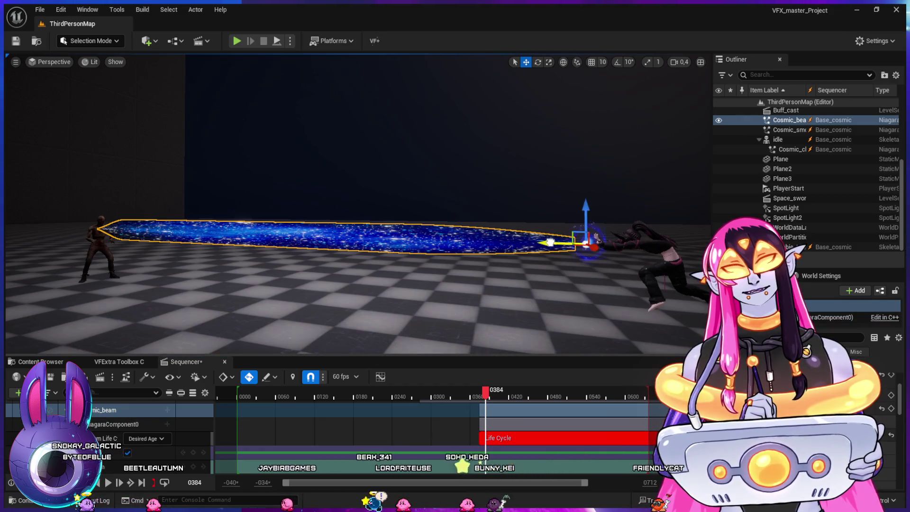
pyautogui.click(473, 394)
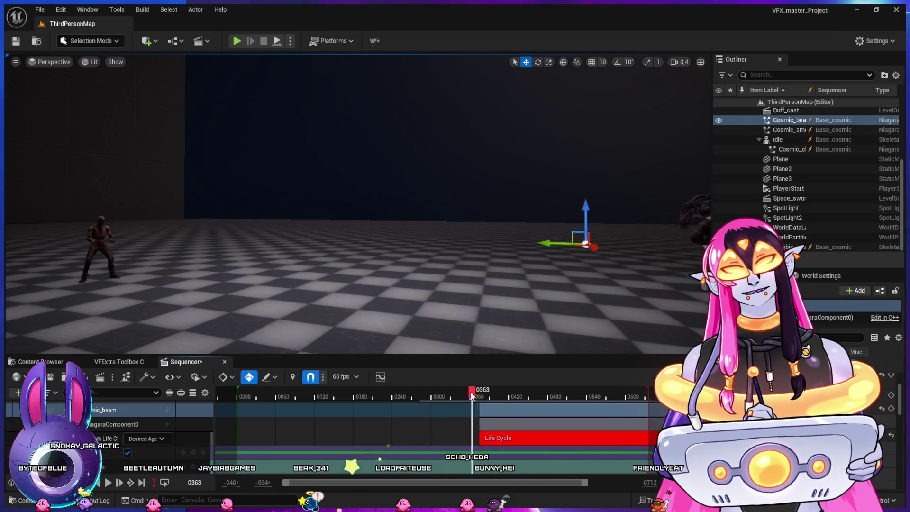
pyautogui.moveTo(471, 394); pyautogui.dragTo(489, 404)
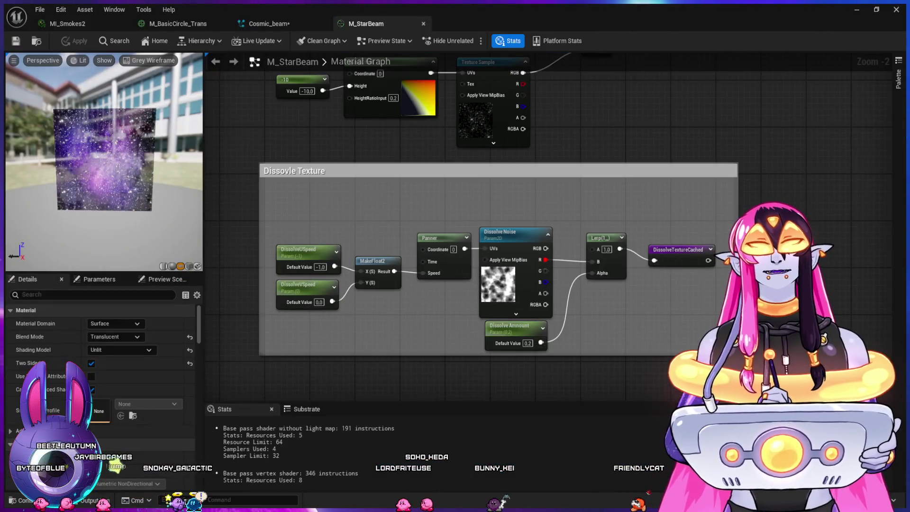
# Step: Change M_StarBeam's Blend Mode from Translucent to Additive, then switch to Cosmic_beam
pyautogui.click(114, 337)
pyautogui.click(114, 375)
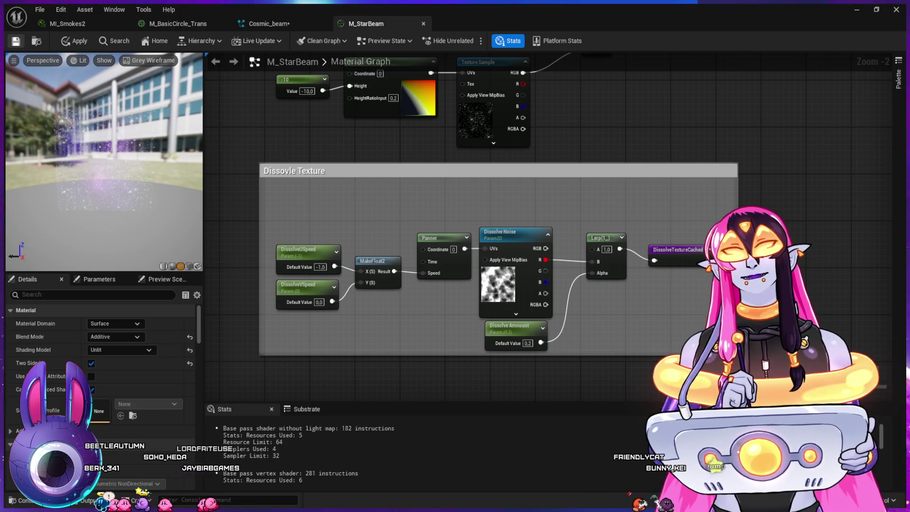
pyautogui.click(268, 23)
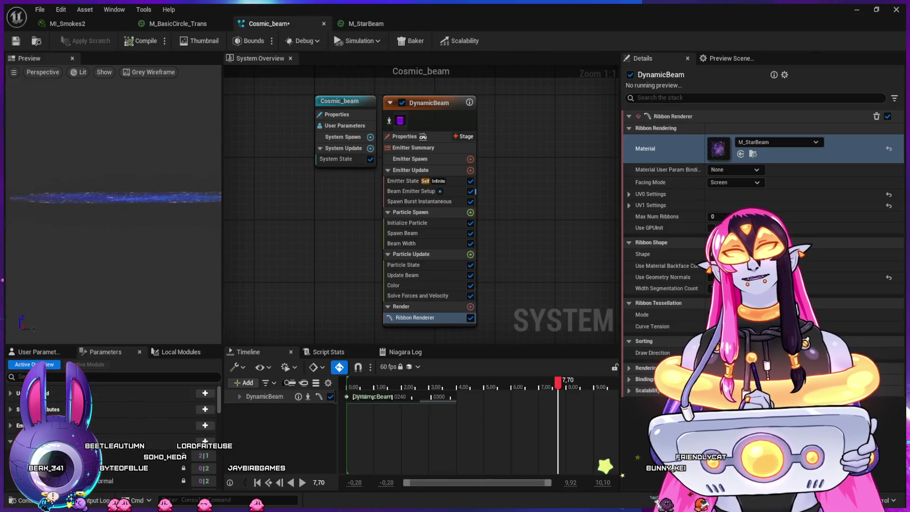
# Step: Move the Beam Width curve's rising key toward the start so full width comes almost immediately
pyautogui.click(402, 243)
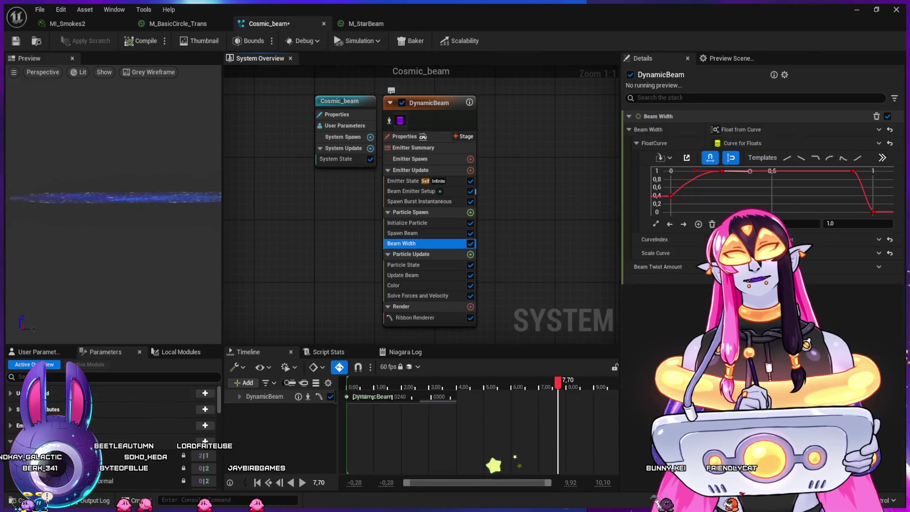
pyautogui.click(671, 196)
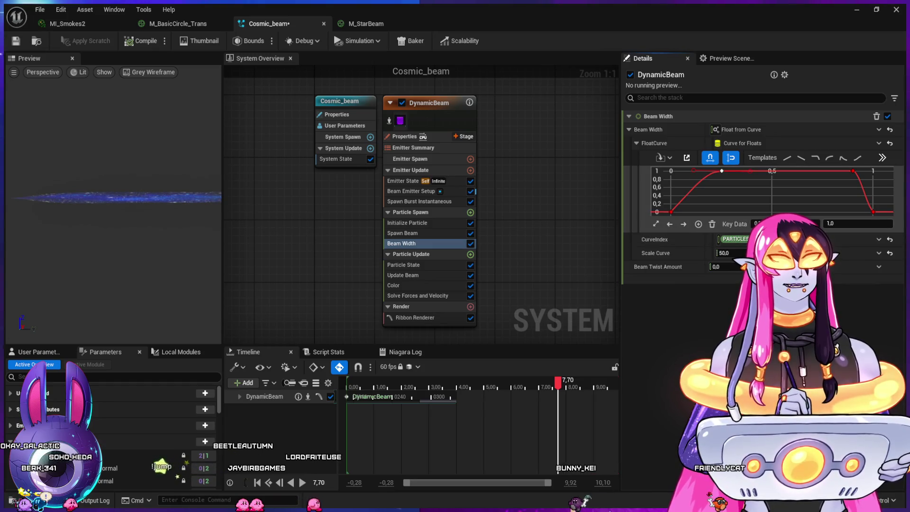
pyautogui.moveTo(721, 171); pyautogui.dragTo(706, 170)
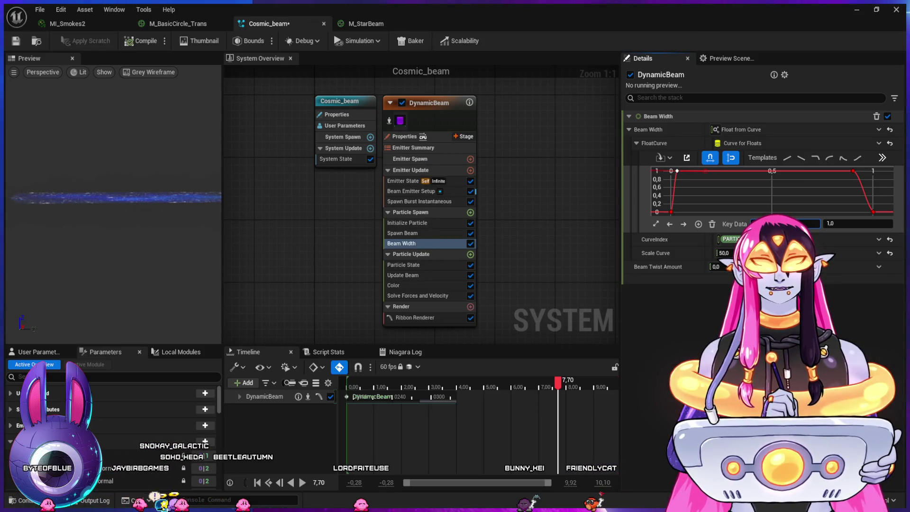
pyautogui.moveTo(676, 170); pyautogui.dragTo(674, 170)
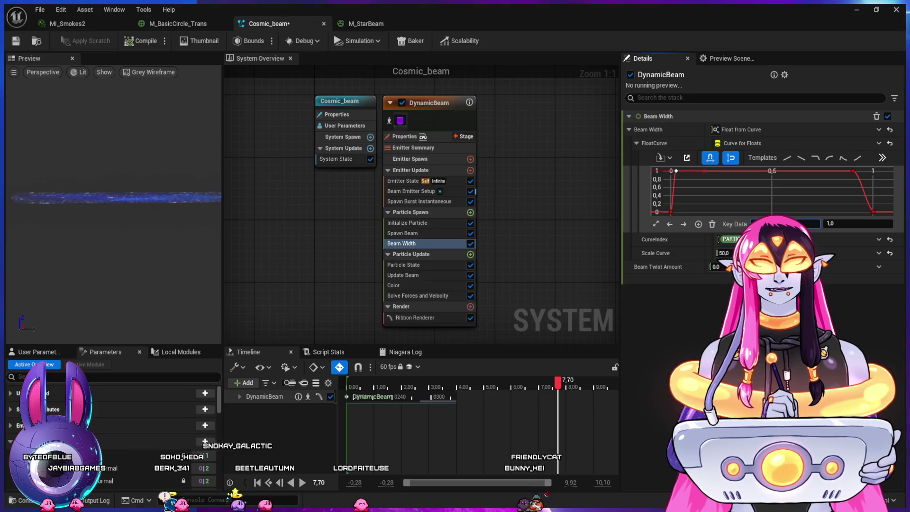
pyautogui.moveTo(119, 199); pyautogui.dragTo(94, 182)
# Step: Push the width drop-off key near the end for a sharp final taper, then return to M_StarBeam
pyautogui.click(853, 170)
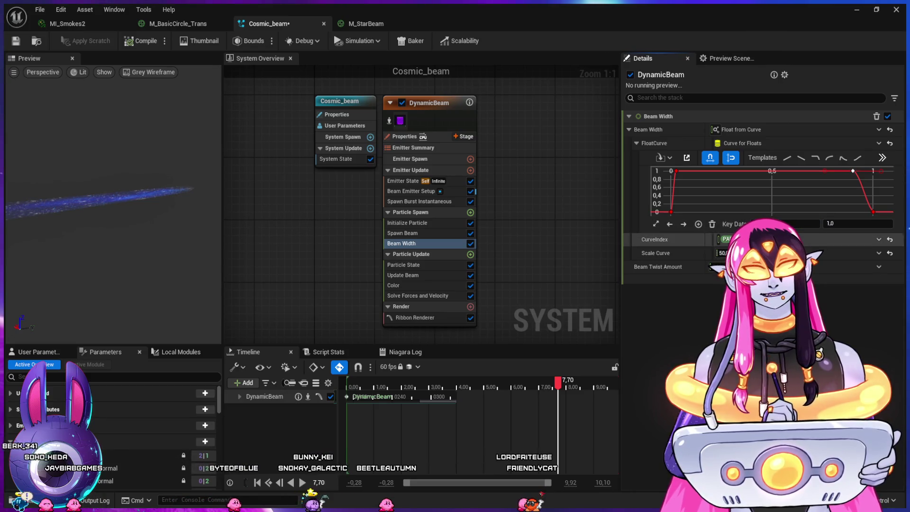
pyautogui.moveTo(861, 170); pyautogui.dragTo(807, 171)
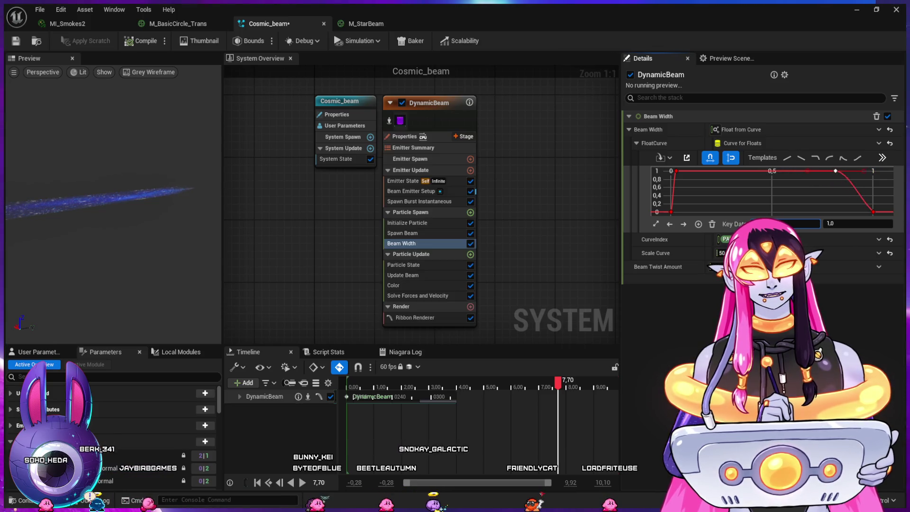
pyautogui.moveTo(848, 170); pyautogui.dragTo(861, 171)
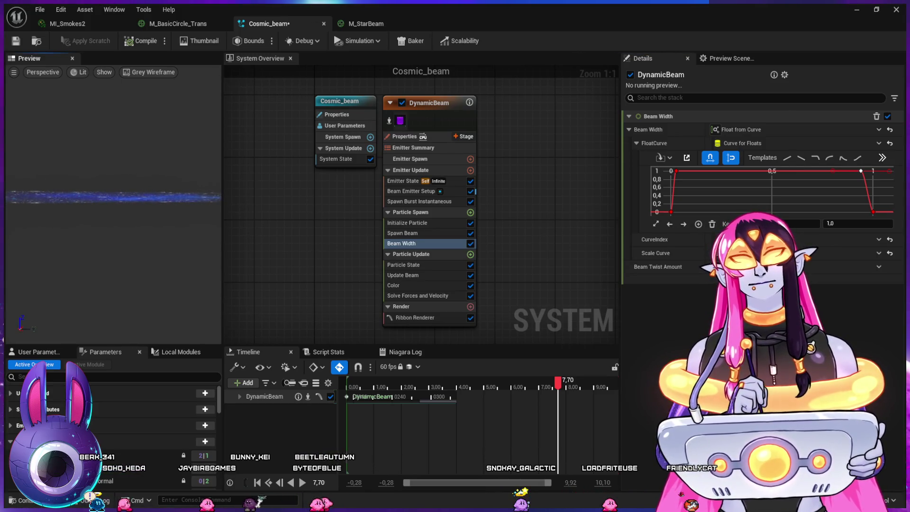
pyautogui.click(366, 23)
pyautogui.moveTo(545, 135)
pyautogui.mouseDown()
pyautogui.moveTo(504, 270)
pyautogui.moveTo(586, 213)
pyautogui.mouseUp()
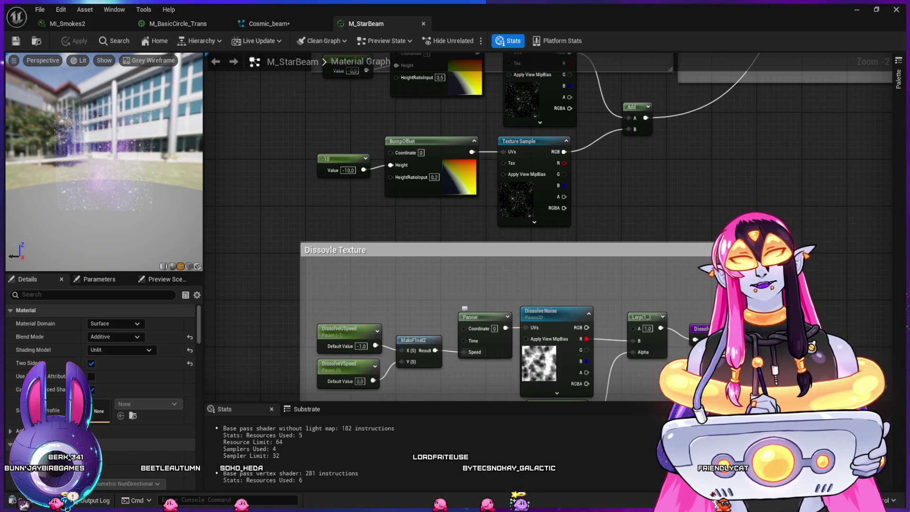
# Step: Connect the dissolve speed MakeFloat2 Result to the BumpOffset Coordinate input in M_StarBeam
pyautogui.moveTo(435, 350)
pyautogui.mouseDown()
pyautogui.moveTo(367, 170)
pyautogui.moveTo(390, 152)
pyautogui.mouseUp()
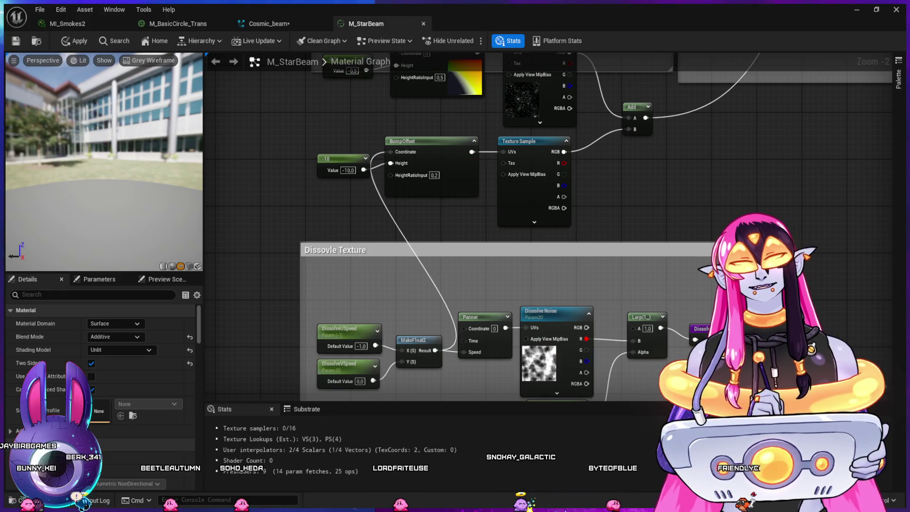
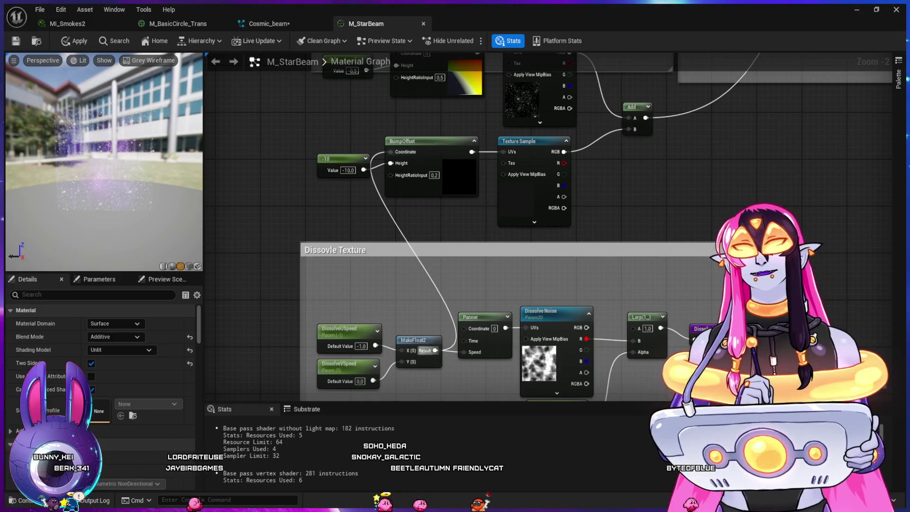
# Step: Detach the lower BumpOffset Coordinate wire, preview M_StarBeam unlit, and return to the level
pyautogui.moveTo(389, 151)
pyautogui.mouseDown()
pyautogui.moveTo(389, 177)
pyautogui.moveTo(388, 151)
pyautogui.mouseUp()
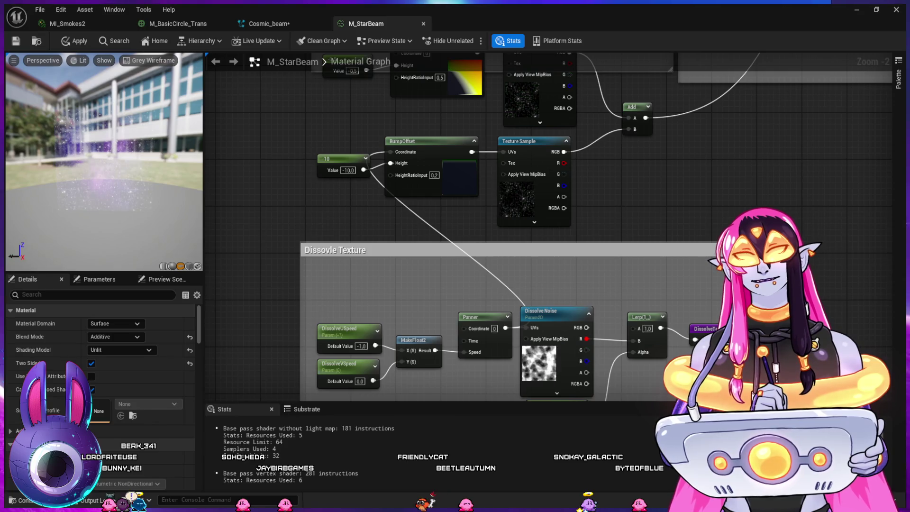
pyautogui.moveTo(616, 188); pyautogui.dragTo(630, 205)
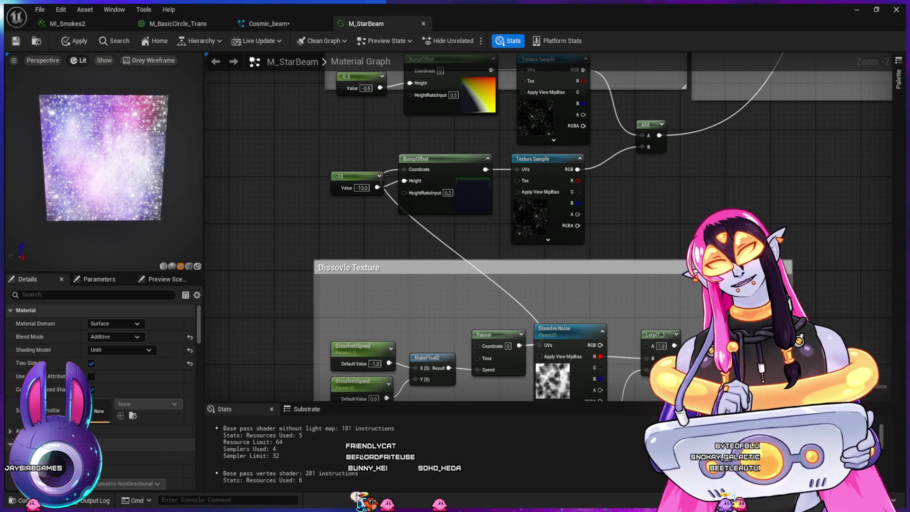
pyautogui.hotkey('alt', '3')
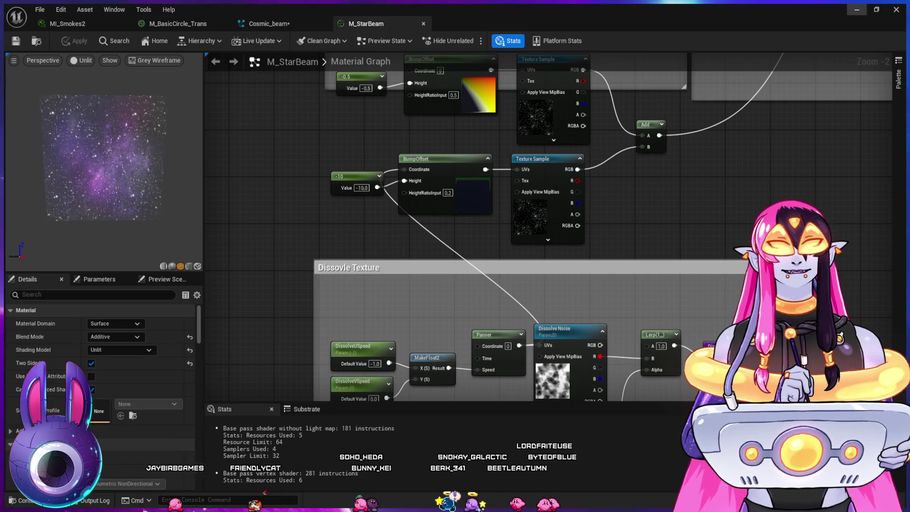
pyautogui.click(857, 10)
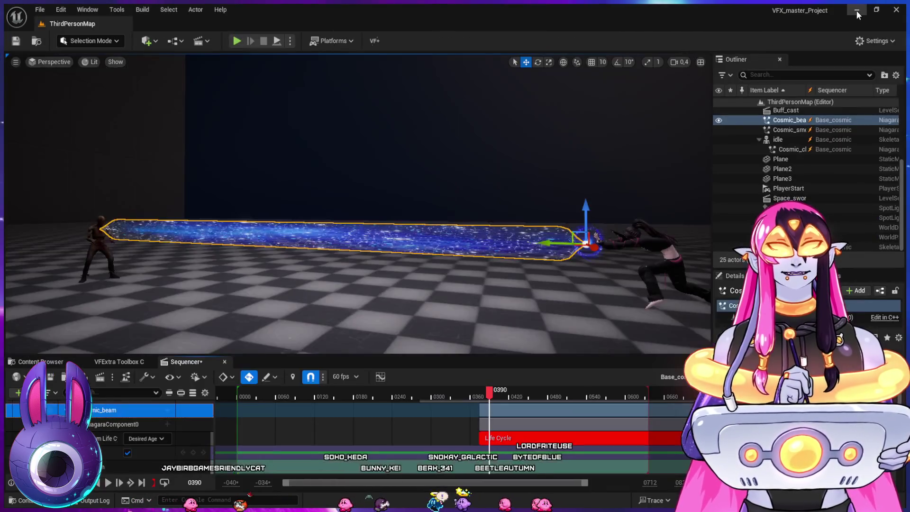
# Step: Replay the beam sequence, then scrub to around frame 480 before returning to M_StarBeam
pyautogui.click(451, 394)
pyautogui.press('space')
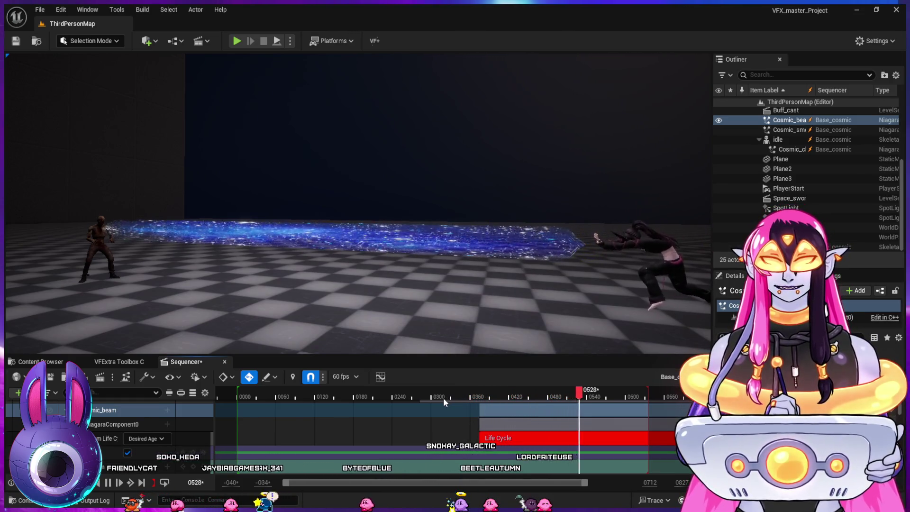
pyautogui.press('space')
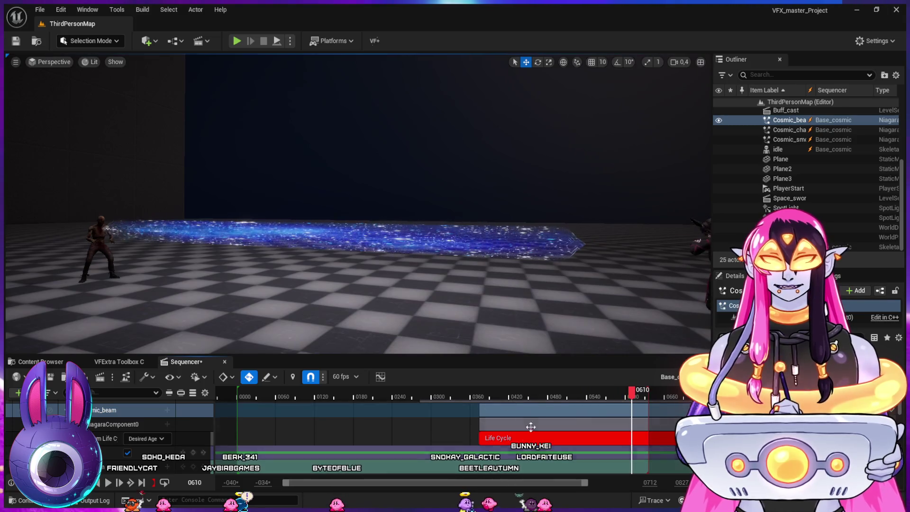
pyautogui.moveTo(552, 396)
pyautogui.mouseDown()
pyautogui.moveTo(540, 398)
pyautogui.moveTo(587, 419)
pyautogui.mouseUp()
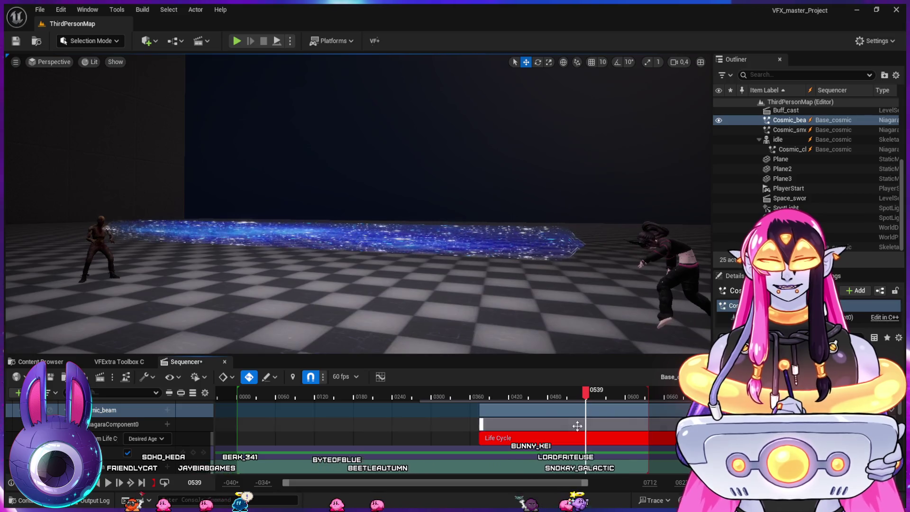
pyautogui.hotkey('alt', 'Tab')
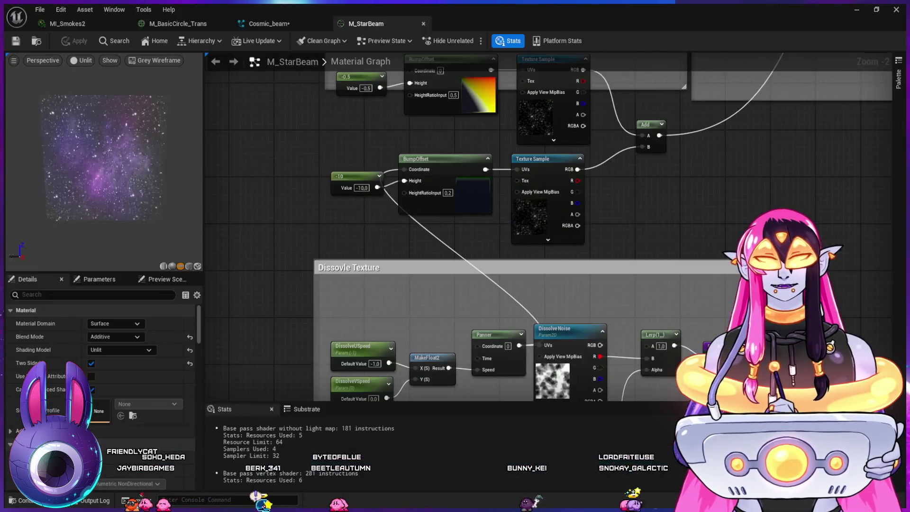
# Step: Set M_StarBeam's Blend Mode to Translucent and wire CachedDistortionOutput toward the Add node
pyautogui.hotkey('ctrl', 'z')
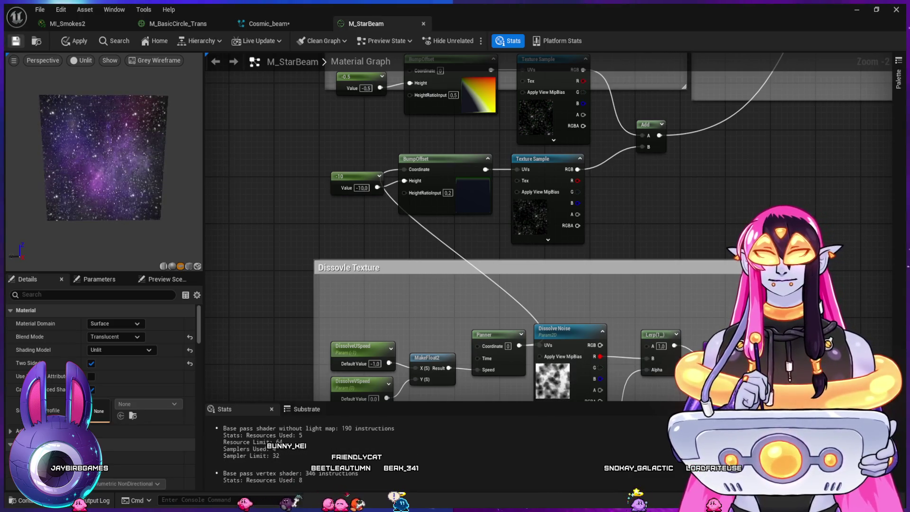
pyautogui.scroll(5, 474, 237)
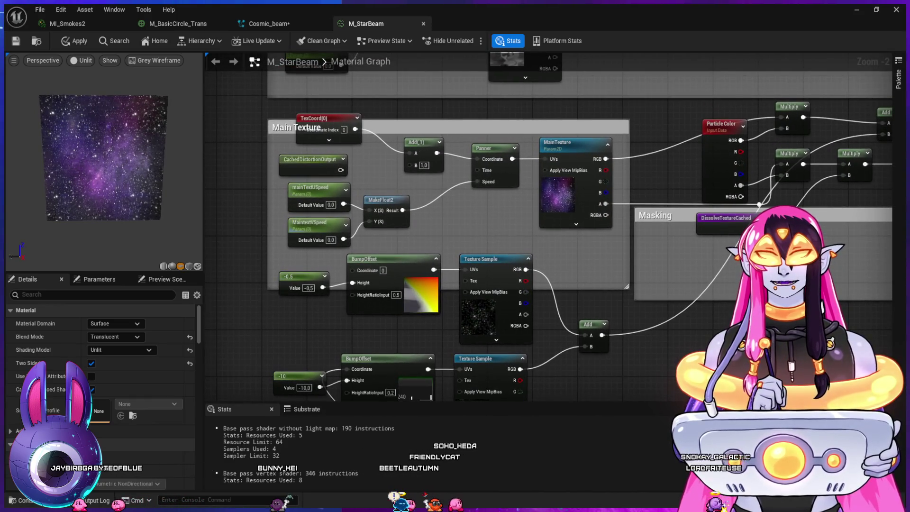
pyautogui.moveTo(340, 170); pyautogui.dragTo(408, 164)
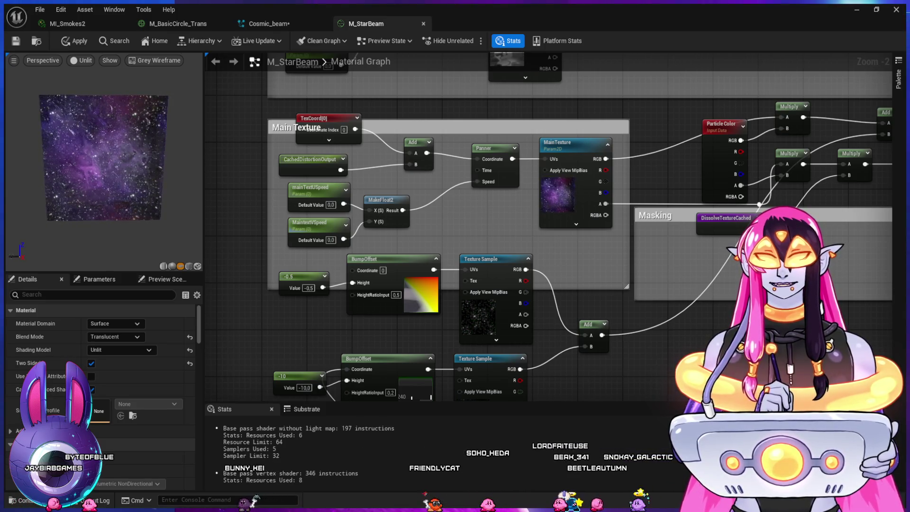
pyautogui.scroll(-4, 525, 220)
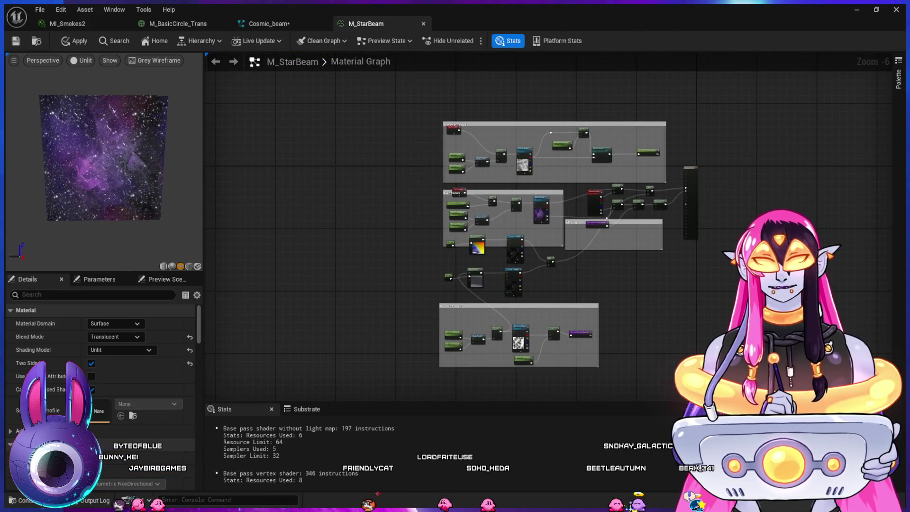
# Step: Move the dissolve section's Panner node slightly left and down
pyautogui.click(500, 276)
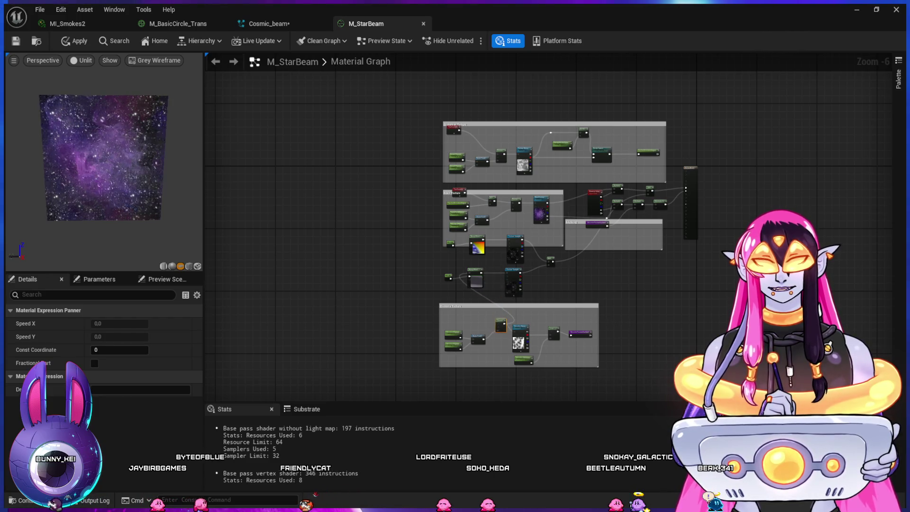
pyautogui.scroll(2, 526, 314)
pyautogui.moveTo(481, 327)
pyautogui.mouseDown()
pyautogui.moveTo(465, 334)
pyautogui.moveTo(498, 334)
pyautogui.mouseUp()
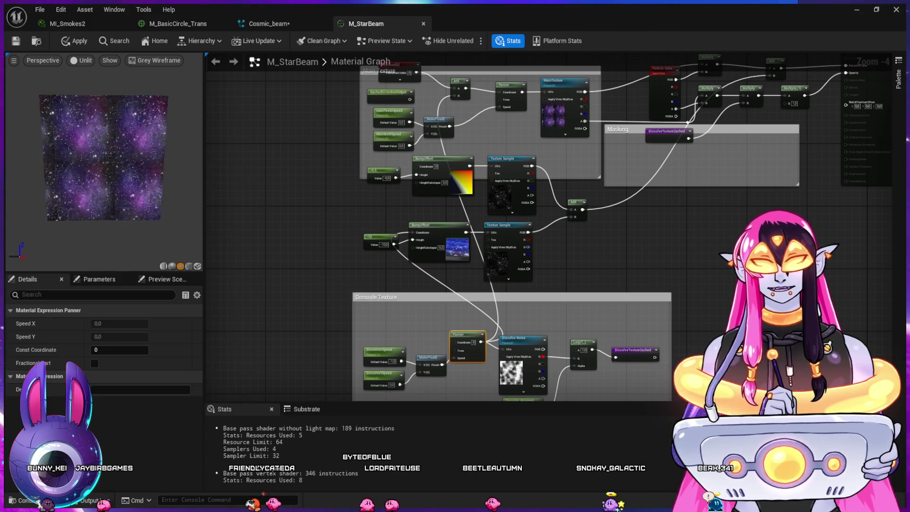
pyautogui.click(478, 124)
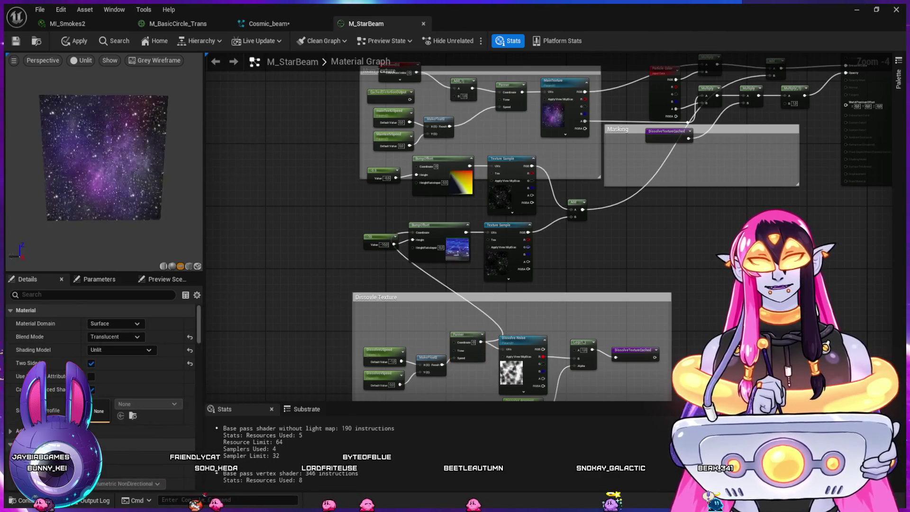
pyautogui.moveTo(478, 124); pyautogui.dragTo(475, 153)
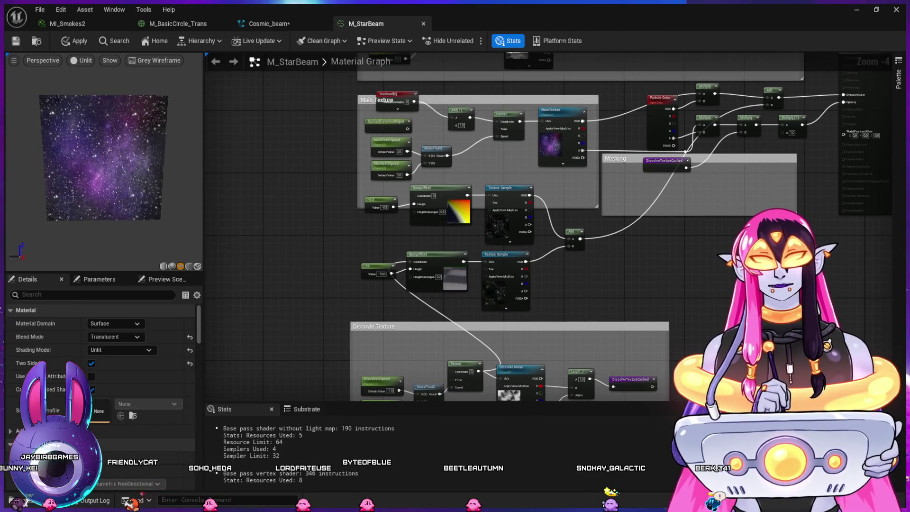
pyautogui.scroll(3, 417, 81)
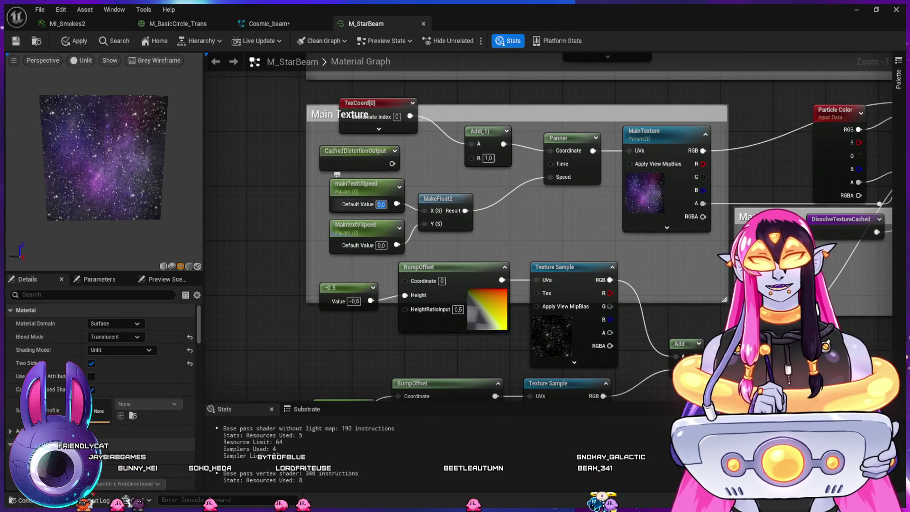
# Step: Set mainTextUSpeed to -0.5 and browse the Textures folder for a MainTexture replacement
pyautogui.write('-0.5')
pyautogui.press('Return')
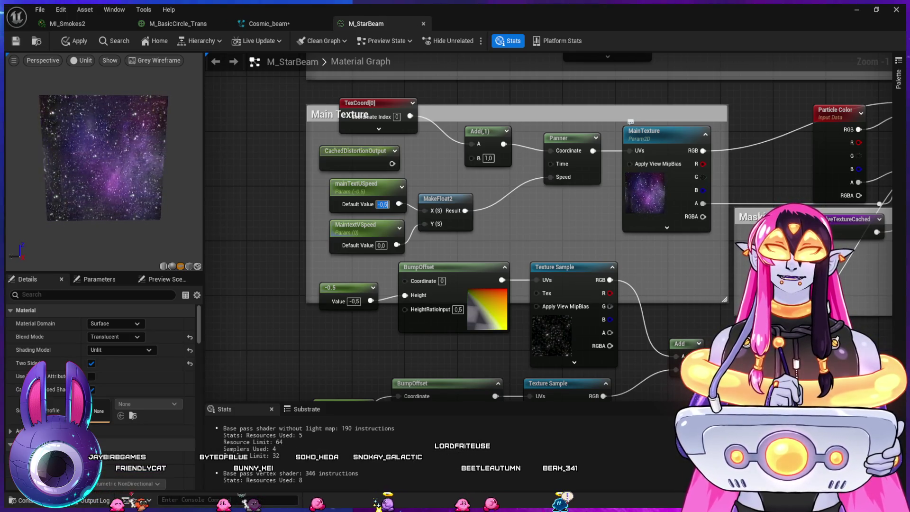
pyautogui.click(663, 135)
pyautogui.scroll(-5, 101, 370)
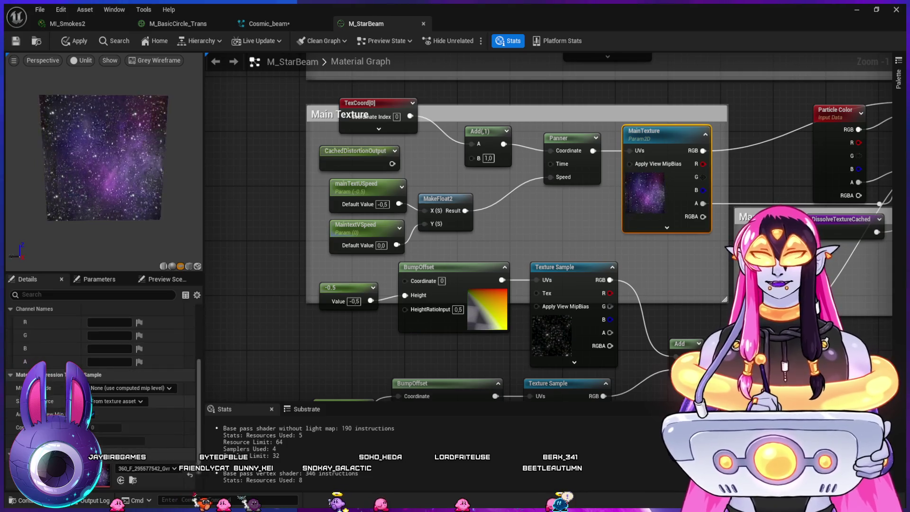
pyautogui.hotkey('ctrl', 'space')
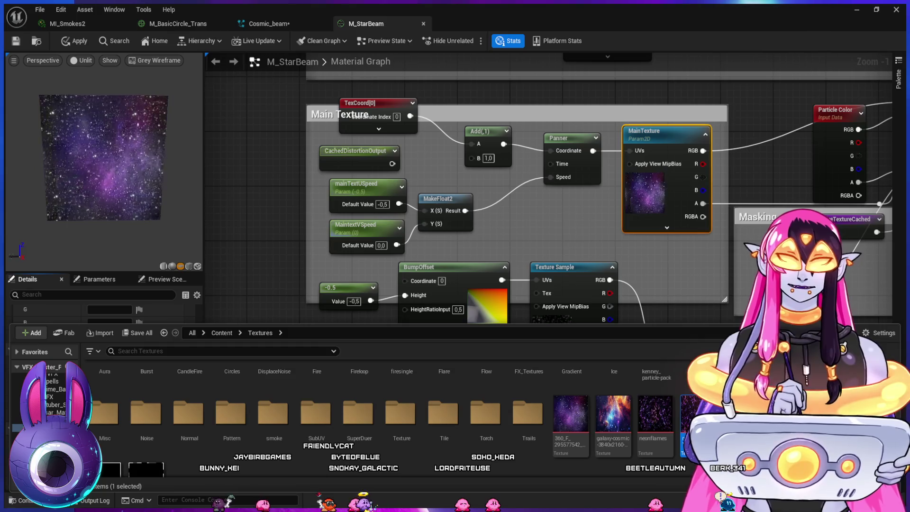
# Step: Swap the main texture to neonflamesTiled and move the TexCoord node to the left
pyautogui.hotkey('ctrl', 'space')
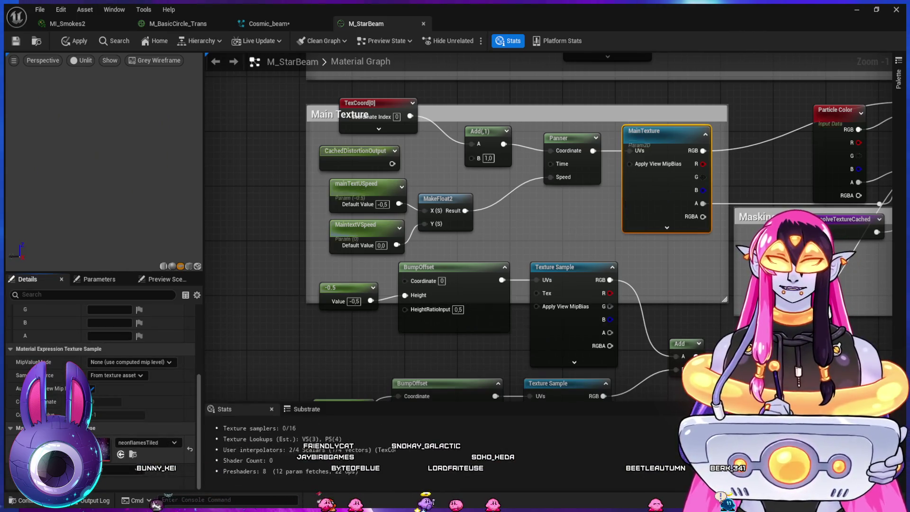
pyautogui.click(378, 128)
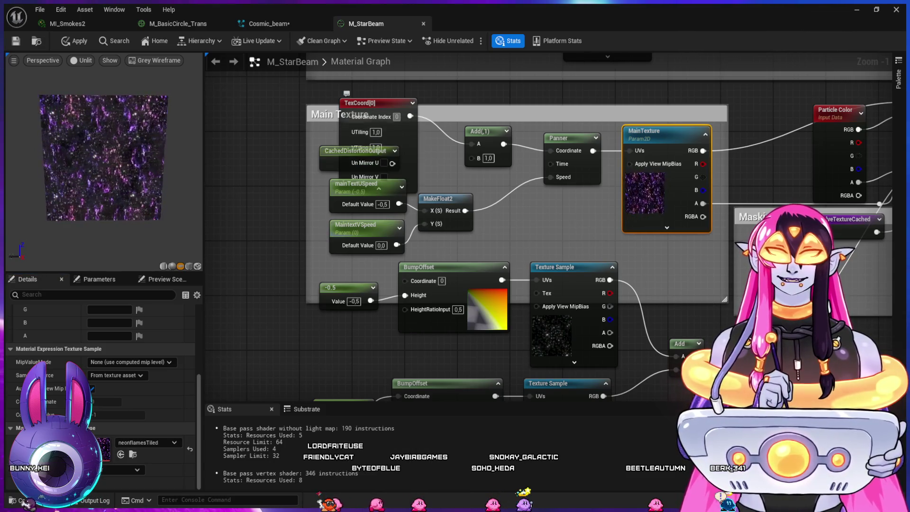
pyautogui.moveTo(370, 103)
pyautogui.mouseDown()
pyautogui.moveTo(301, 105)
pyautogui.moveTo(270, 123)
pyautogui.mouseUp()
# Step: Set the TexCoord V and U tiling to 0.2, then return to the level
pyautogui.click(277, 168)
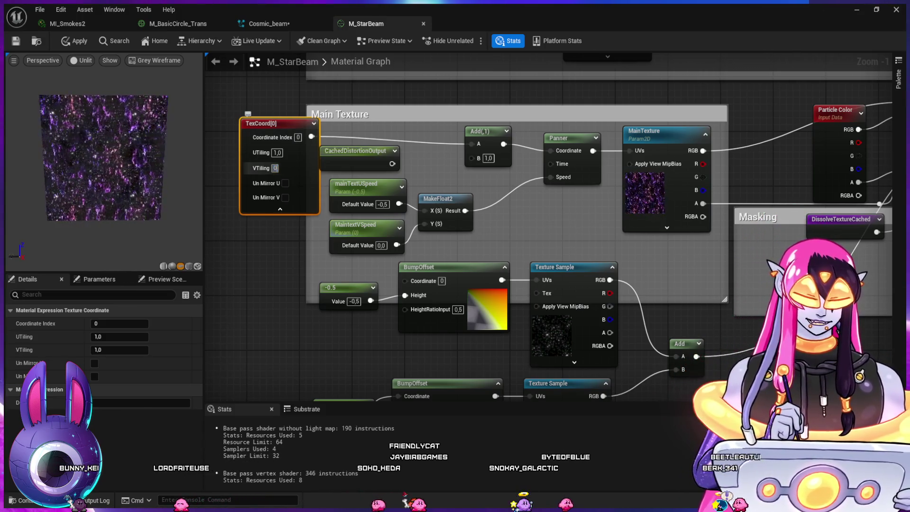
pyautogui.write('.2')
pyautogui.press('Return')
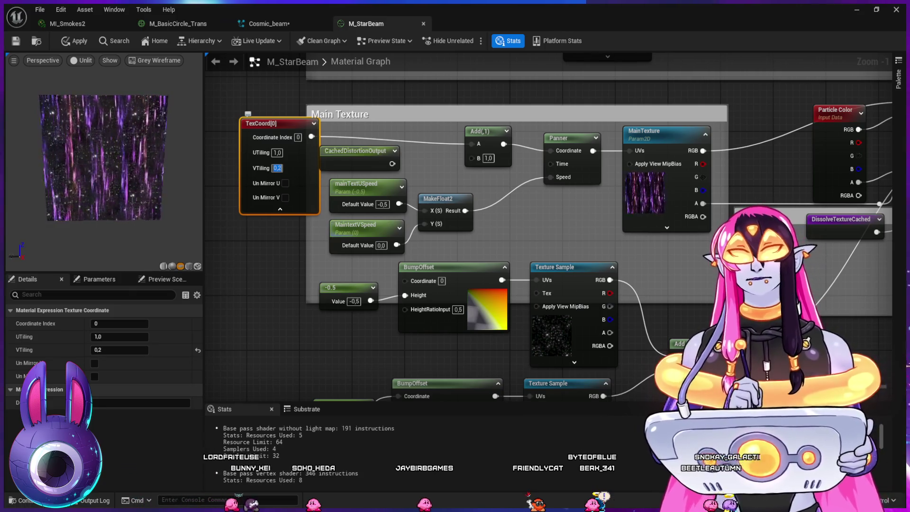
pyautogui.click(277, 152)
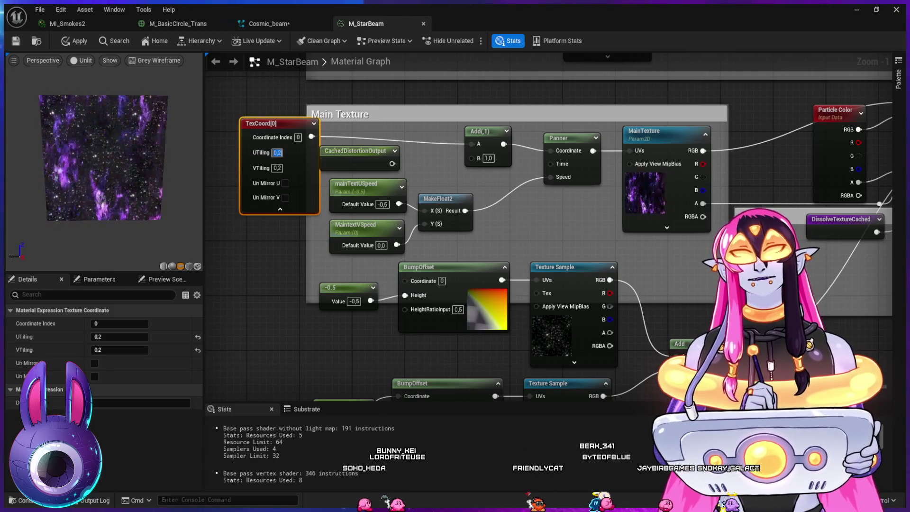
pyautogui.press('Return')
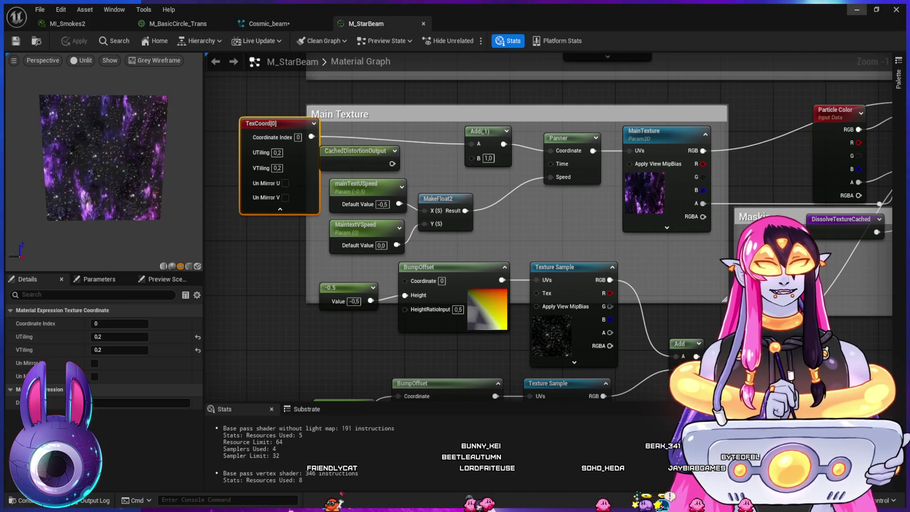
pyautogui.click(856, 9)
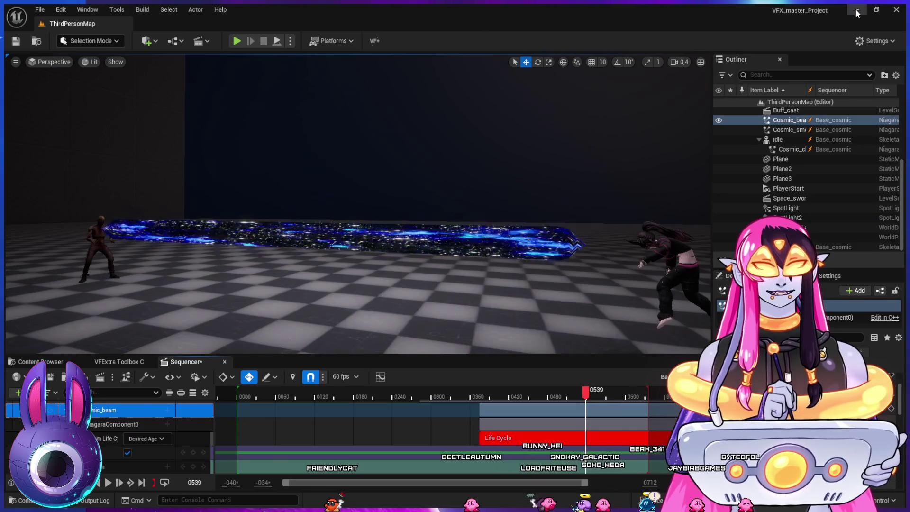
# Step: Slow the main texture pan by setting mainTextUSpeed's default value to -0.2
pyautogui.moveTo(493, 390)
pyautogui.mouseDown()
pyautogui.moveTo(467, 393)
pyautogui.moveTo(488, 398)
pyautogui.mouseUp()
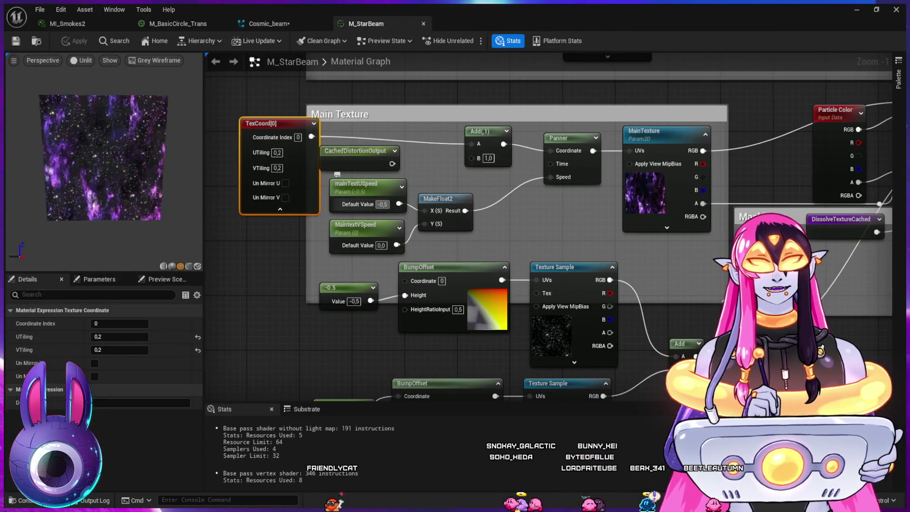
pyautogui.click(382, 204)
pyautogui.write('-0.2')
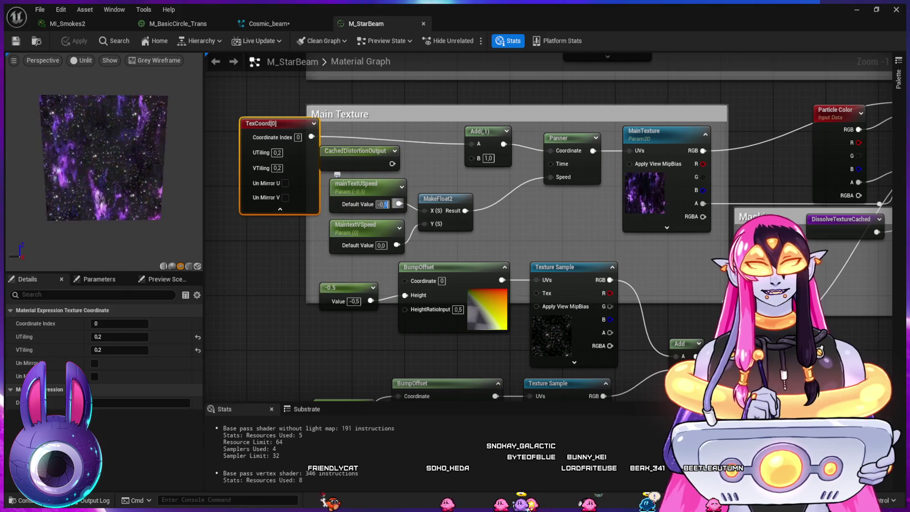
pyautogui.press('Return')
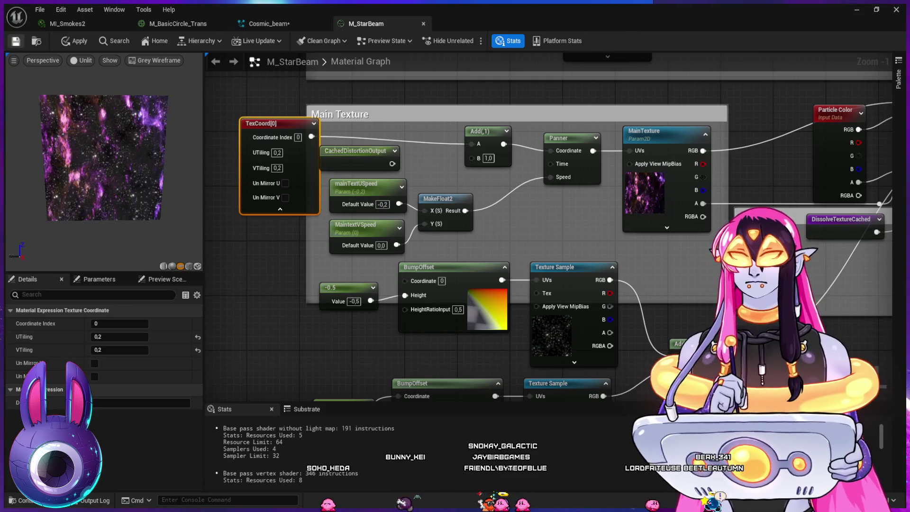
# Step: Preview the slower beam in the level sequence around frame 0381
pyautogui.click(856, 9)
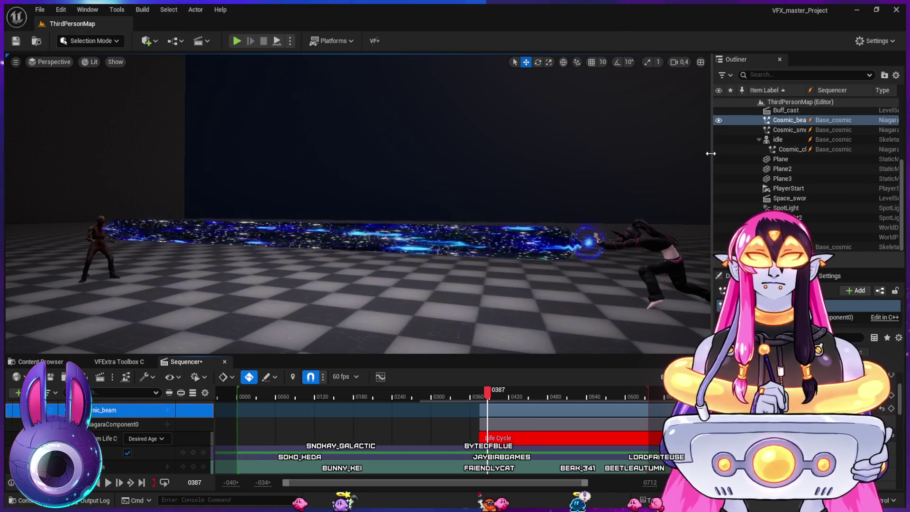
pyautogui.click(484, 398)
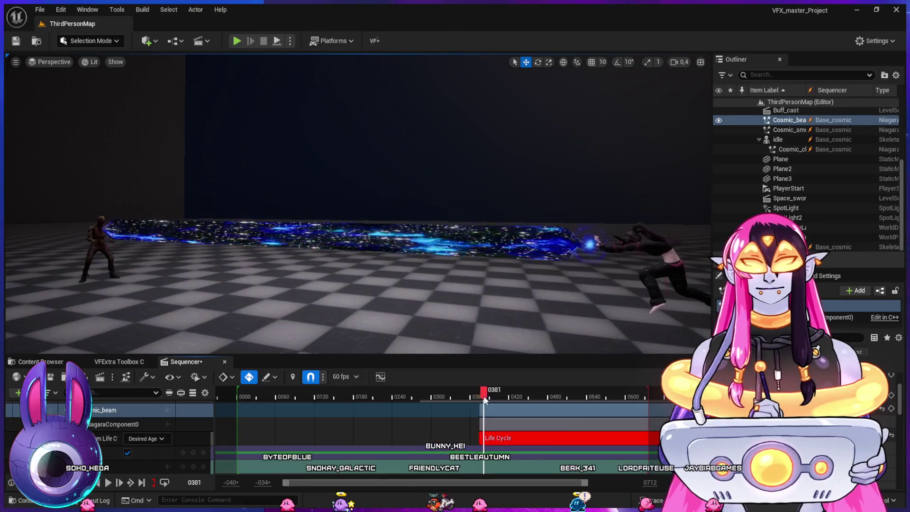
pyautogui.moveTo(484, 399)
pyautogui.mouseDown()
pyautogui.moveTo(491, 402)
pyautogui.moveTo(426, 398)
pyautogui.moveTo(481, 412)
pyautogui.mouseUp()
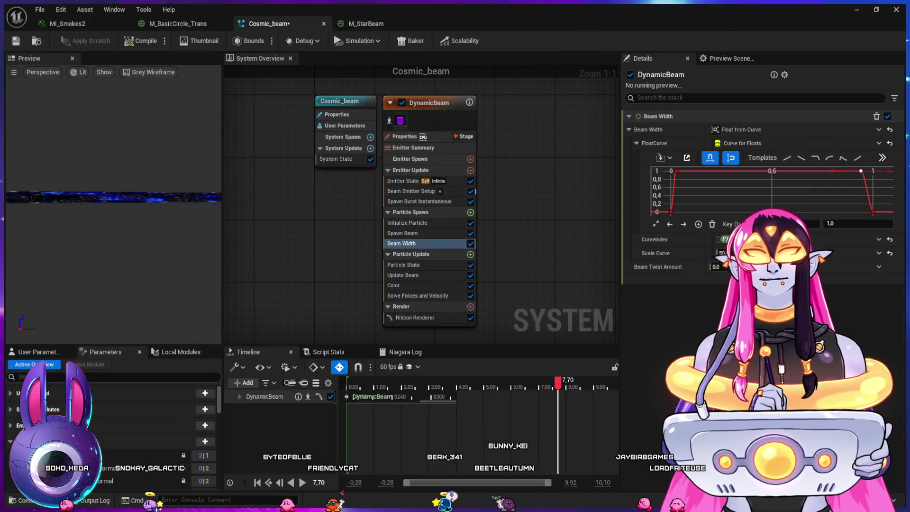
# Step: Duplicate the DynamicBeam emitter as DynamicBeam001 and bring up its Beam Emitter Setup
pyautogui.click(397, 118)
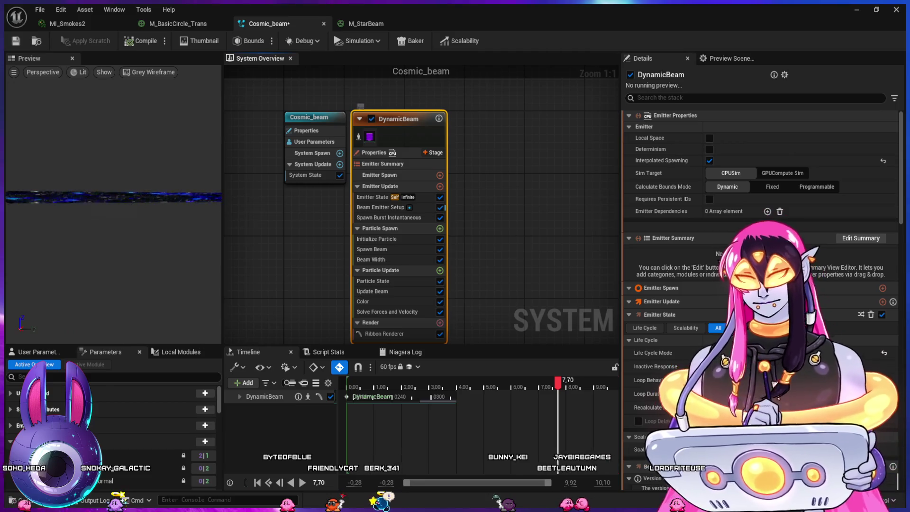
pyautogui.hotkey('ctrl', 'd')
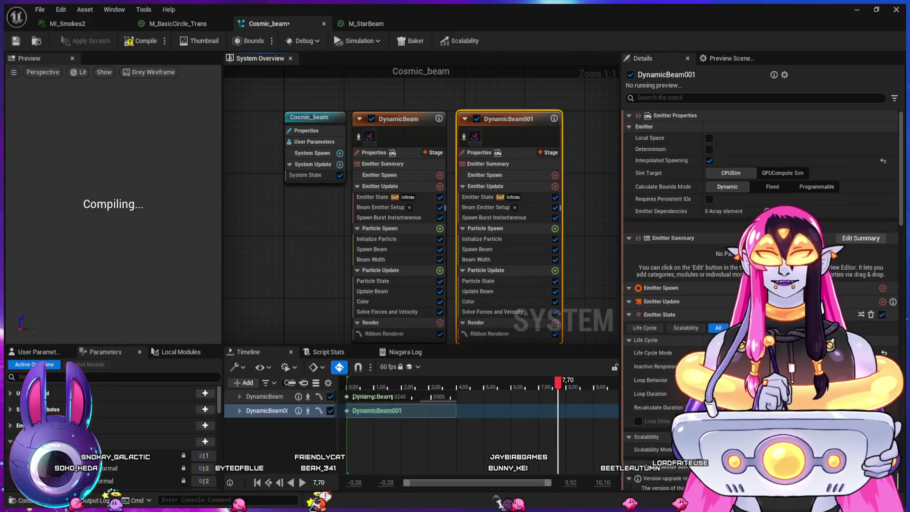
pyautogui.moveTo(588, 239)
pyautogui.mouseDown()
pyautogui.moveTo(552, 217)
pyautogui.moveTo(544, 235)
pyautogui.mouseUp()
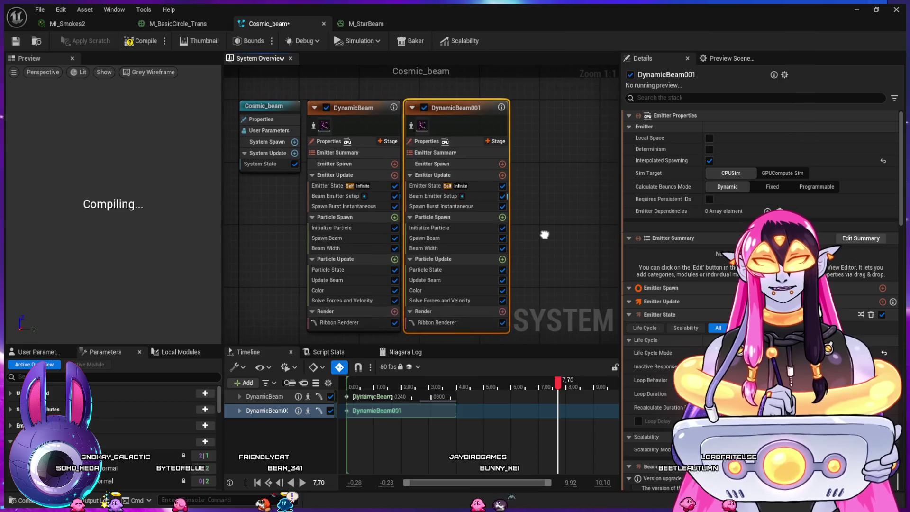
pyautogui.click(431, 195)
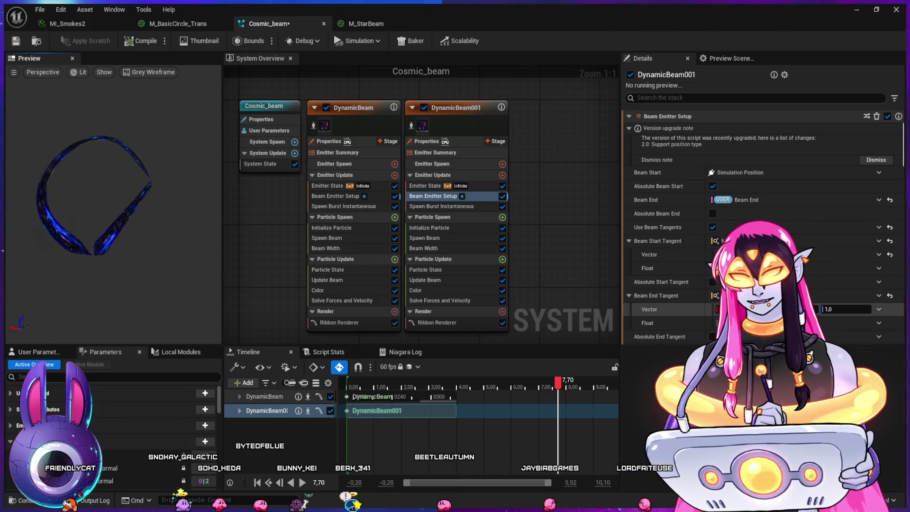
# Step: Push DynamicBeam001's Beam End Tangent strength negative and set its vector X to 15.86
pyautogui.moveTo(722, 323)
pyautogui.mouseDown()
pyautogui.moveTo(739, 322)
pyautogui.moveTo(708, 322)
pyautogui.mouseUp()
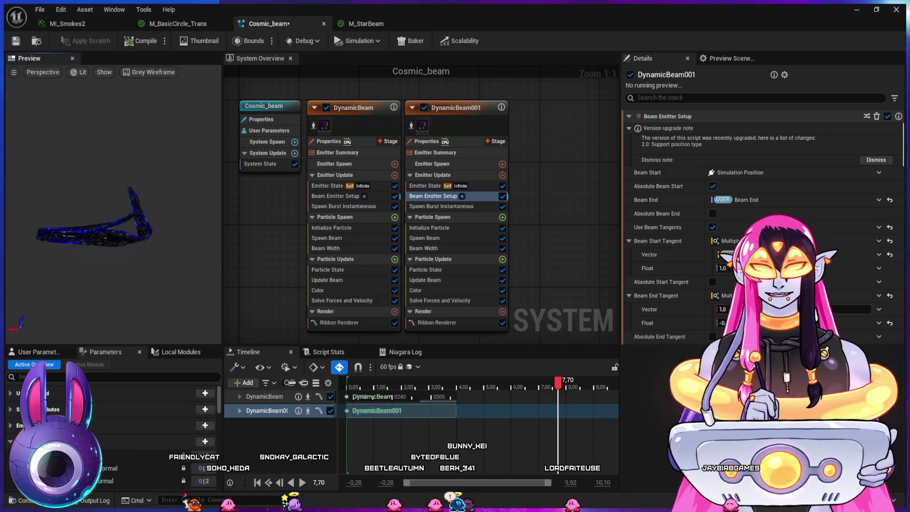
pyautogui.moveTo(709, 323); pyautogui.dragTo(696, 322)
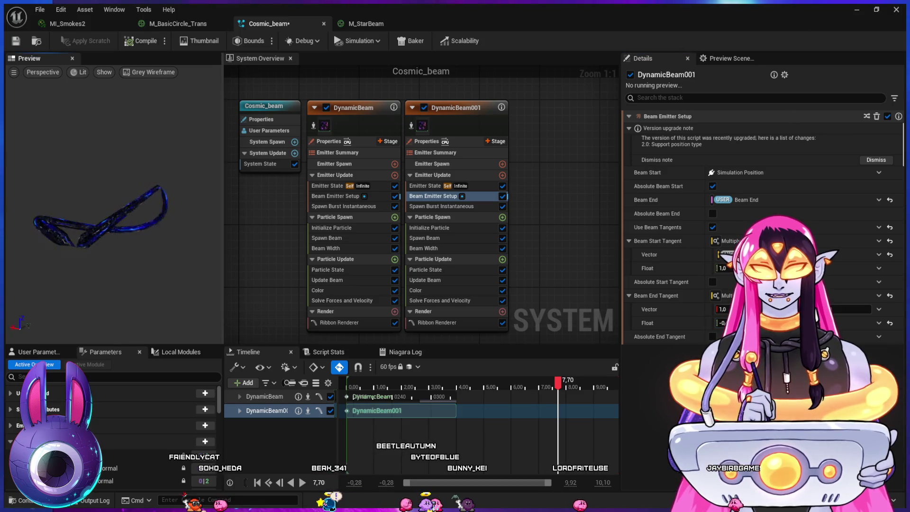
pyautogui.moveTo(722, 309); pyautogui.dragTo(701, 309)
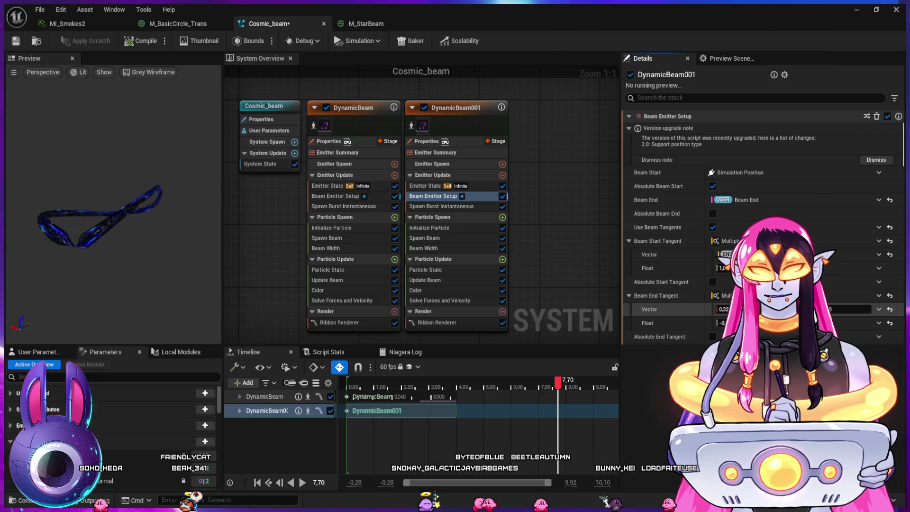
pyautogui.moveTo(848, 308); pyautogui.dragTo(844, 309)
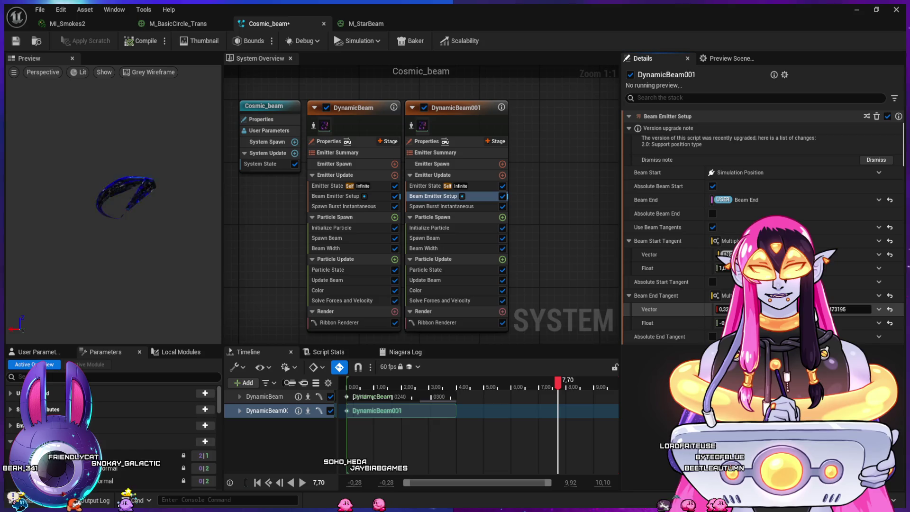
pyautogui.write('15.86')
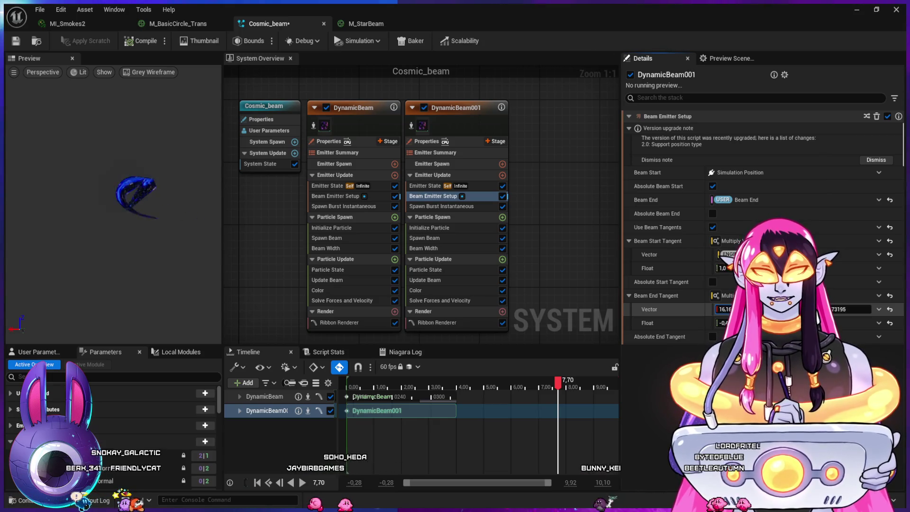
pyautogui.press('Return')
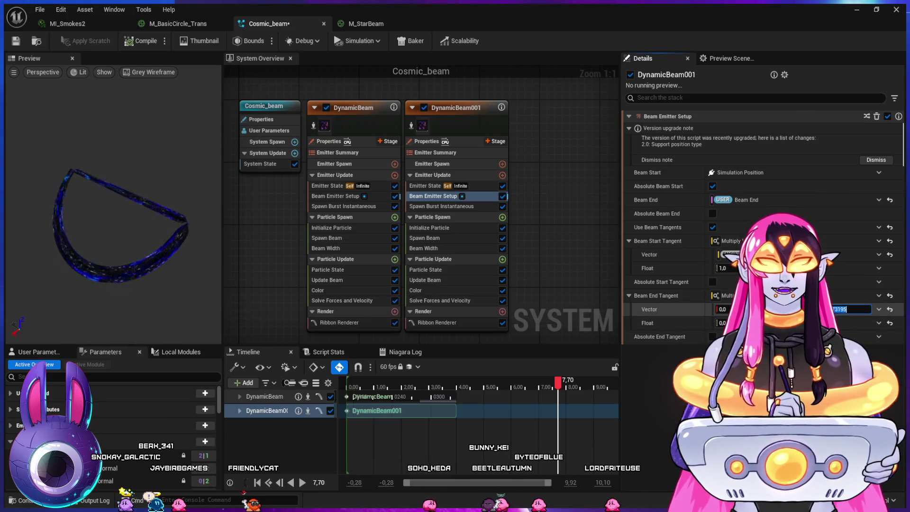
# Step: Paste a new Beam End Tangent vector, toggle Use Beam Tangents, and view both beams in the level
pyautogui.press('Return')
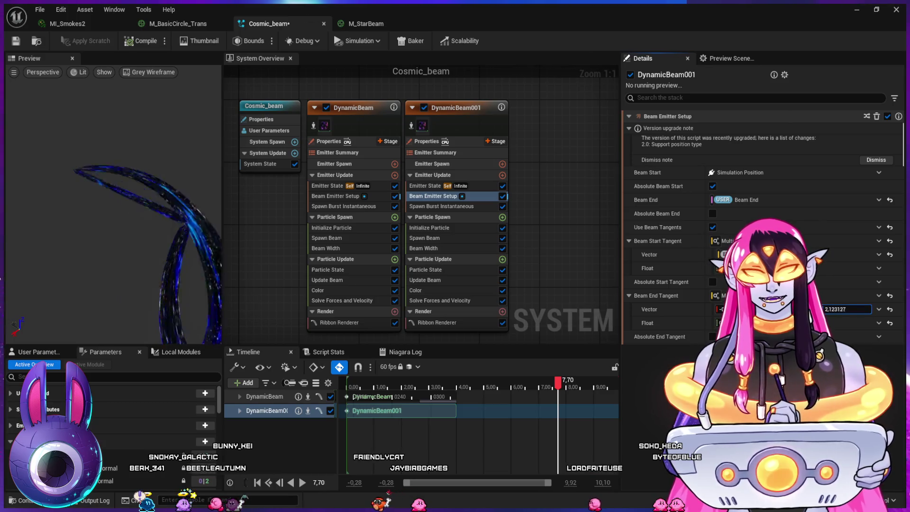
pyautogui.click(846, 309)
pyautogui.write('-0,230324')
pyautogui.press('Return')
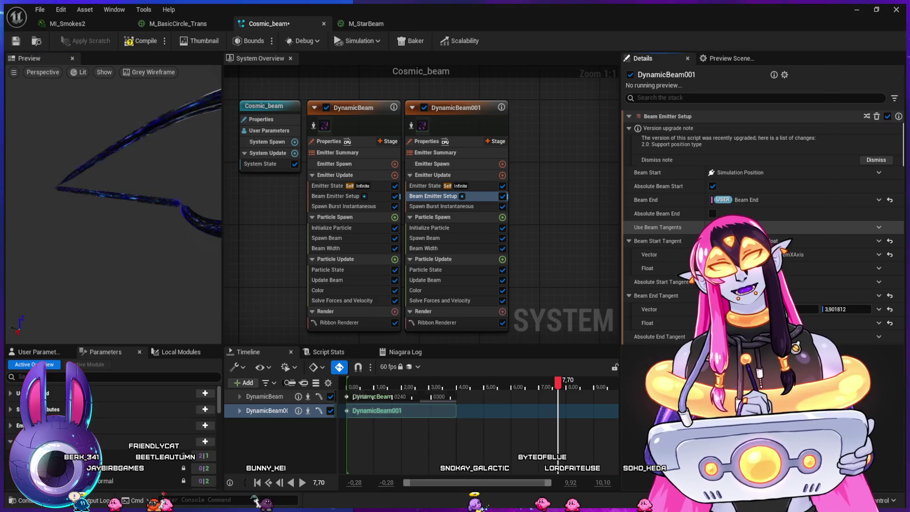
pyautogui.click(712, 227)
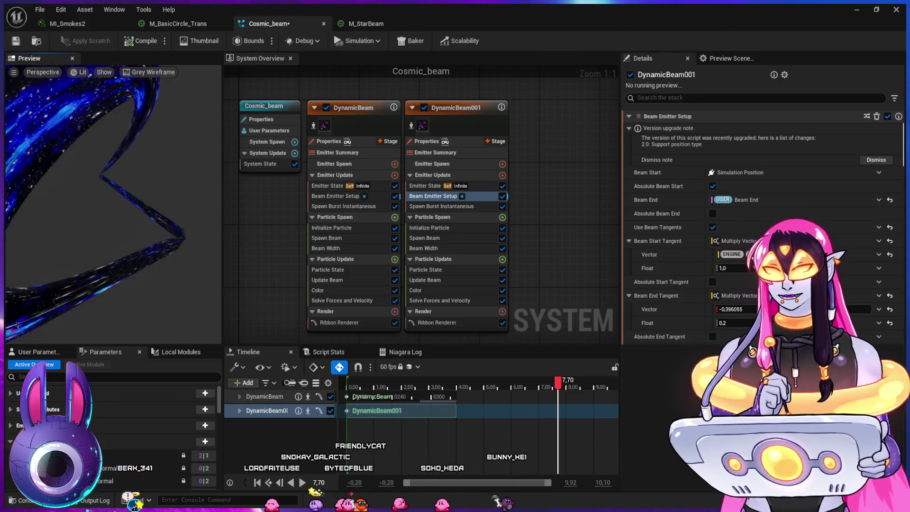
pyautogui.hotkey('alt', 'Tab')
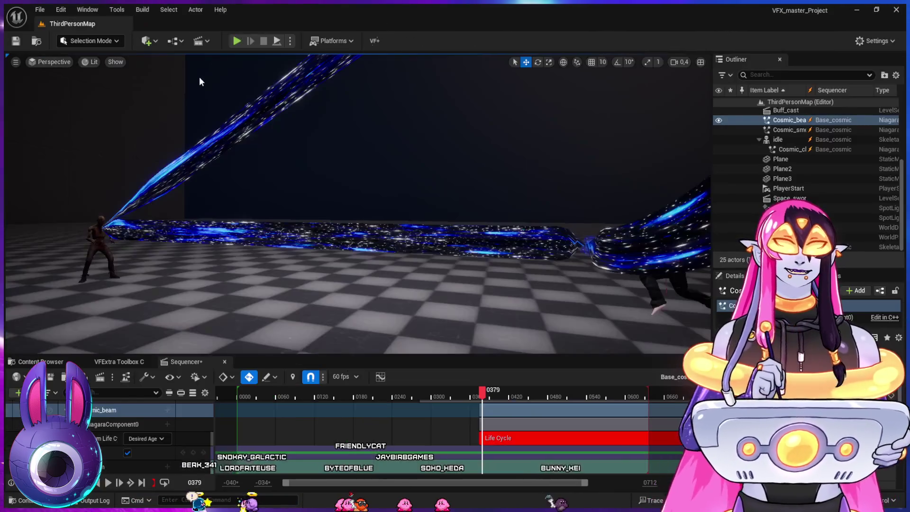